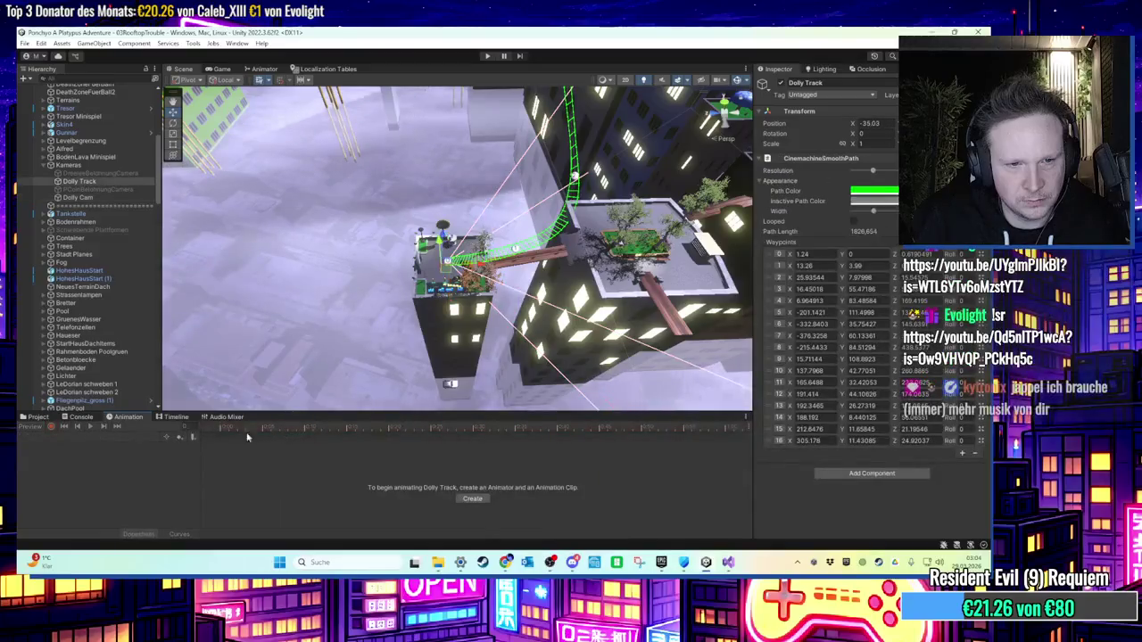
Step: Select Dolly Cam, switch its clip to DollyKameraRooftopTrouble, and turn on keyframe recording
{"action": "left_click", "coordinate": [94, 183]}
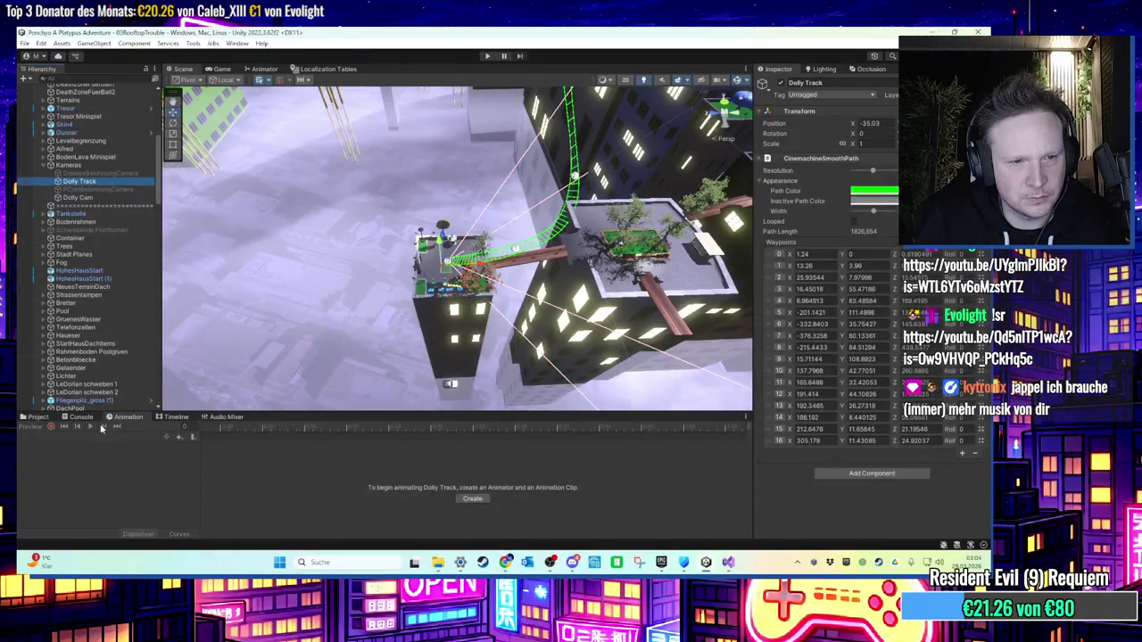
{"action": "left_click", "coordinate": [89, 198]}
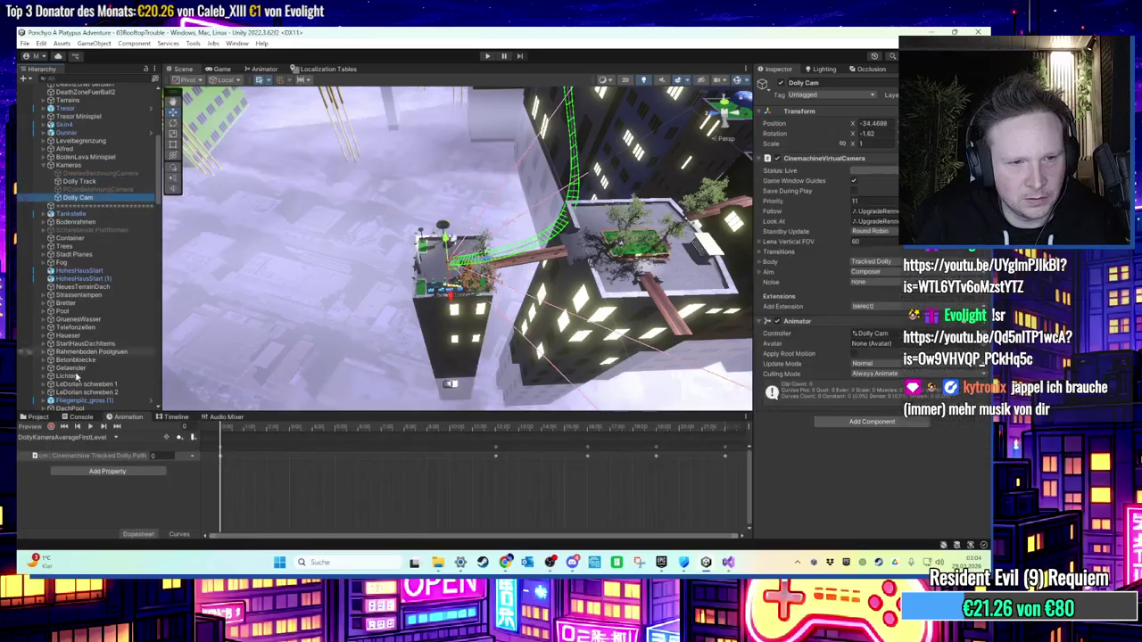
{"action": "left_click", "coordinate": [71, 438]}
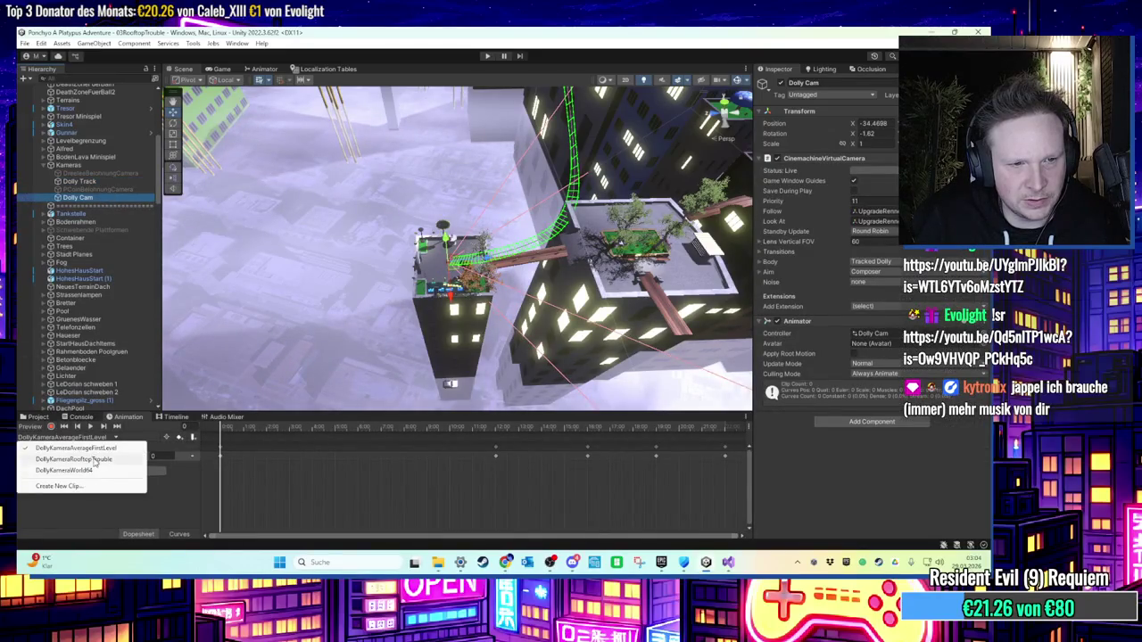
{"action": "left_click", "coordinate": [96, 461]}
{"action": "left_click", "coordinate": [51, 427]}
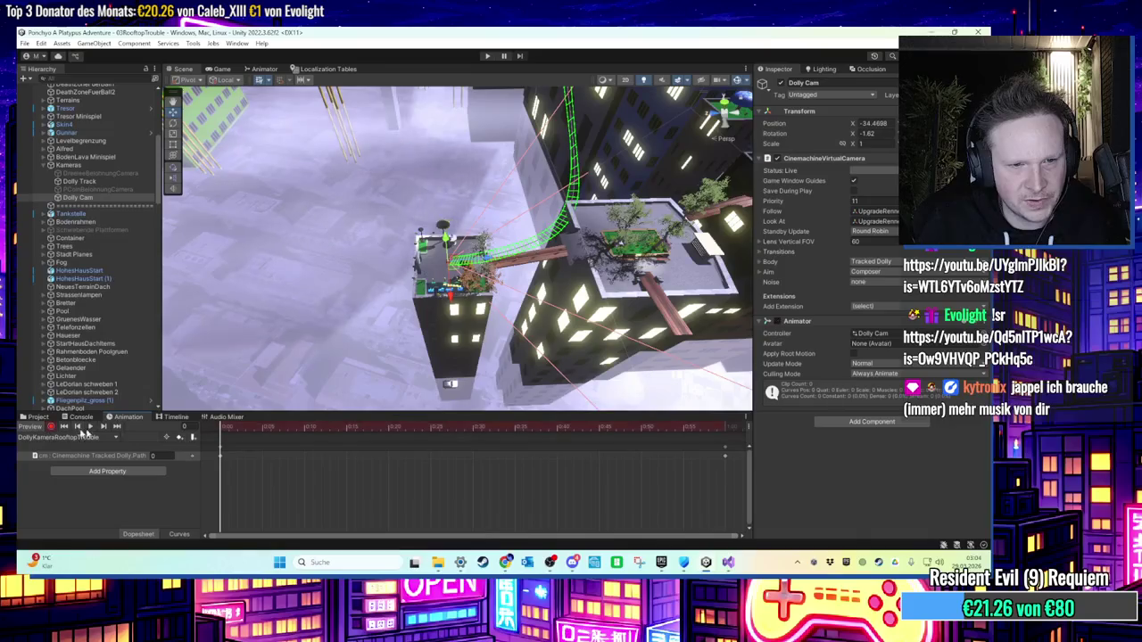
Step: Orbit the Scene view over the rooftop path, checking Dolly Track's waypoints before reselecting Dolly Cam
{"action": "mouse_move", "coordinate": [278, 357]}
{"action": "left_mouse_down"}
{"action": "mouse_move", "coordinate": [427, 348]}
{"action": "mouse_move", "coordinate": [321, 380]}
{"action": "left_mouse_up"}
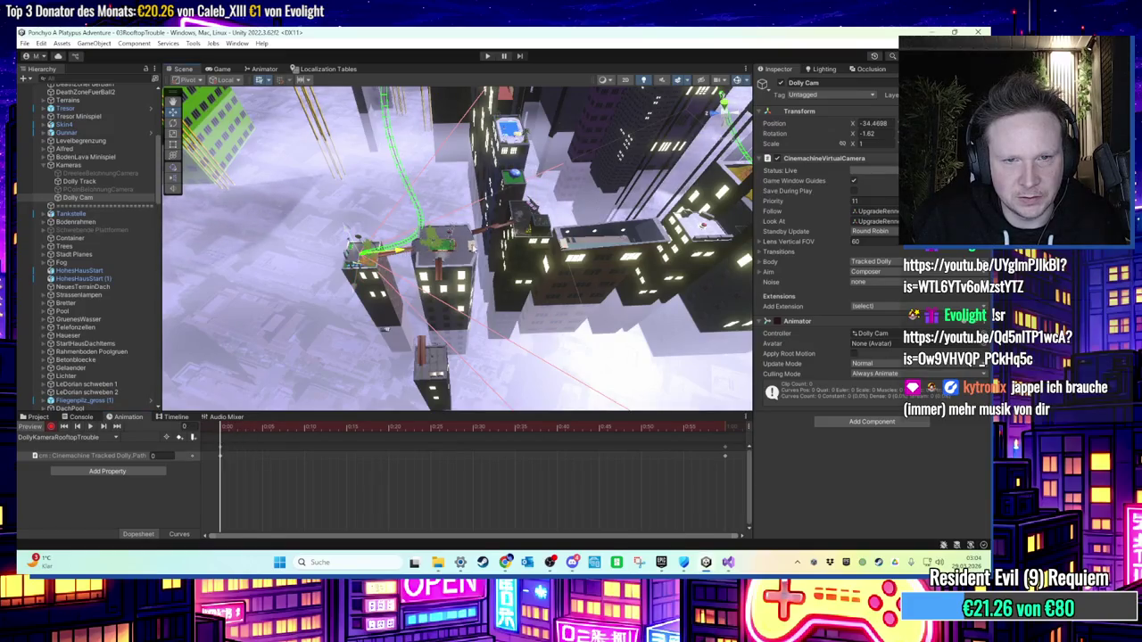
{"action": "left_click_drag", "start_coordinate": [259, 392], "coordinate": [291, 413]}
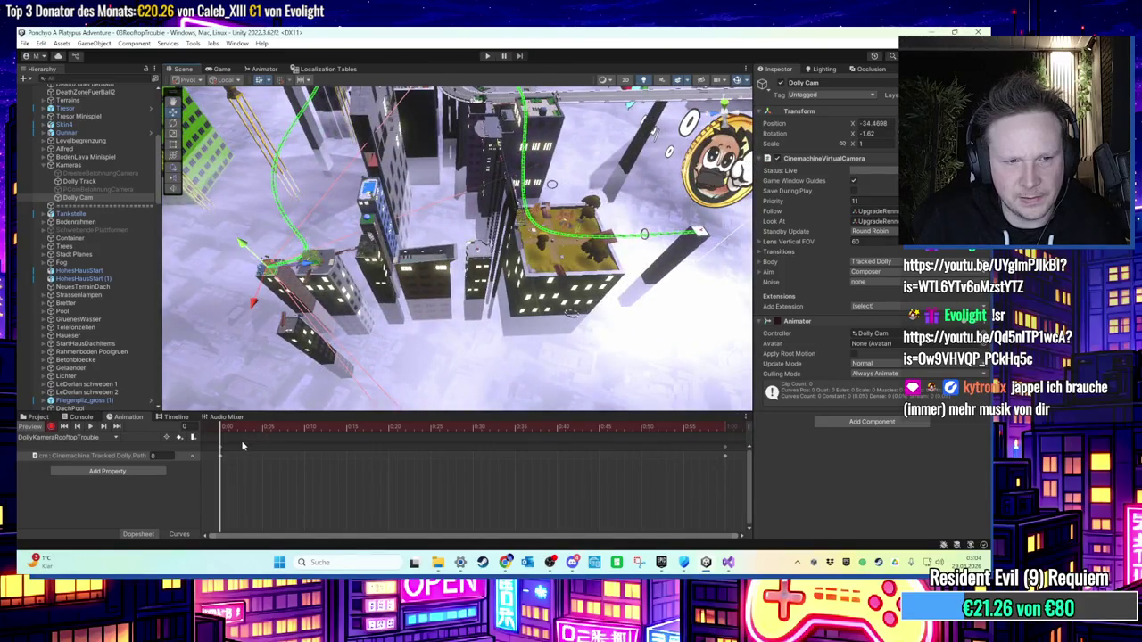
{"action": "mouse_move", "coordinate": [339, 357]}
{"action": "left_mouse_down"}
{"action": "mouse_move", "coordinate": [389, 317]}
{"action": "mouse_move", "coordinate": [180, 243]}
{"action": "left_mouse_up"}
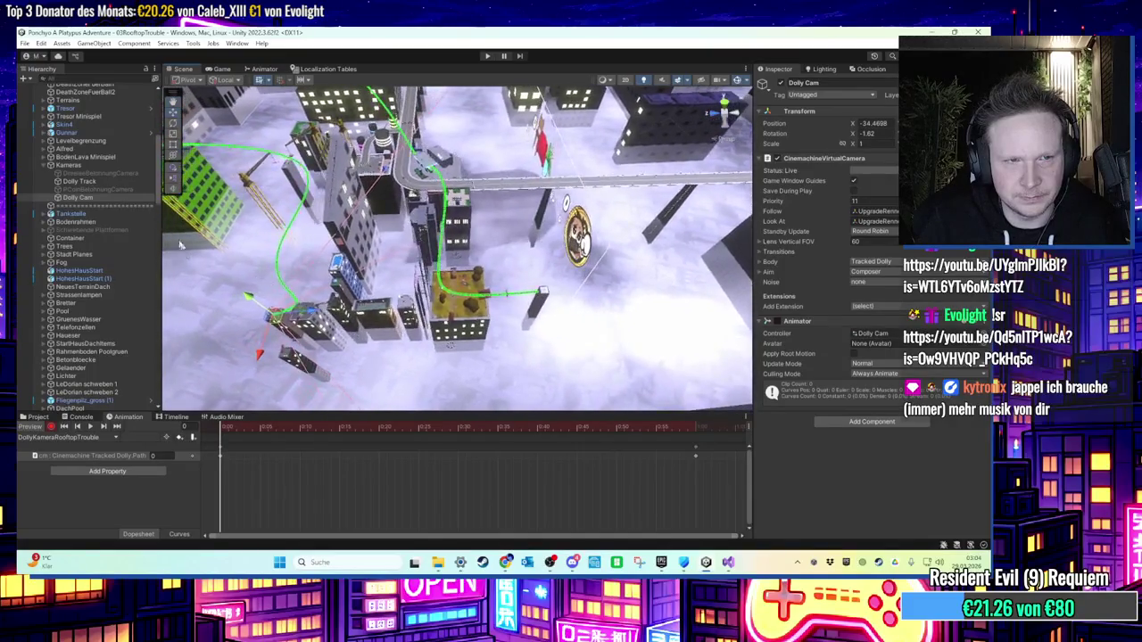
{"action": "left_click", "coordinate": [116, 181]}
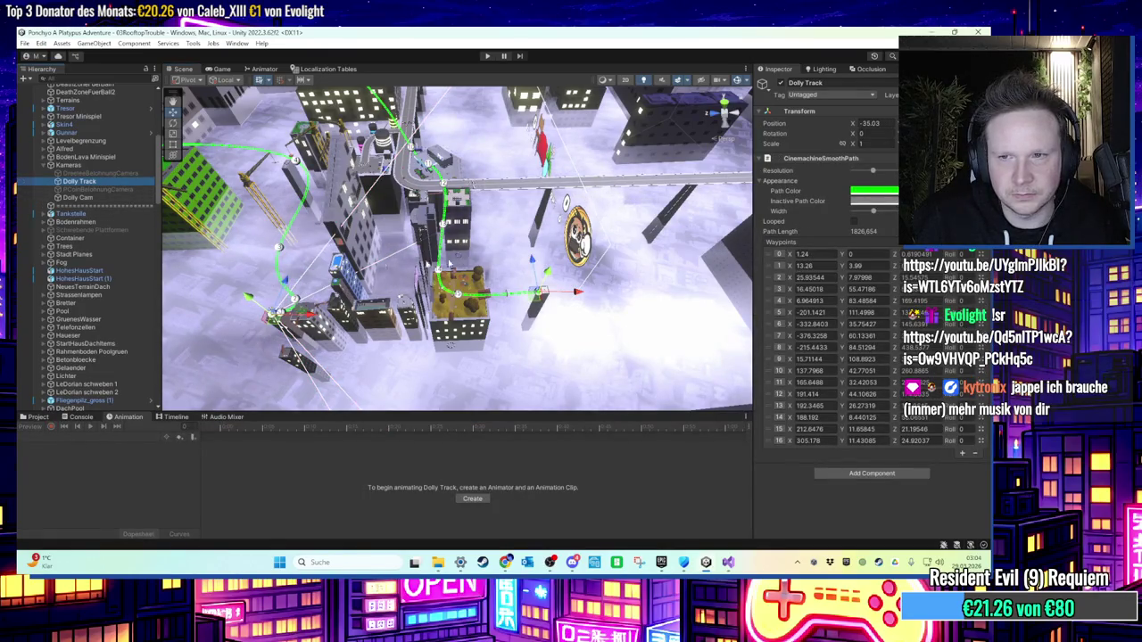
{"action": "left_click", "coordinate": [89, 198]}
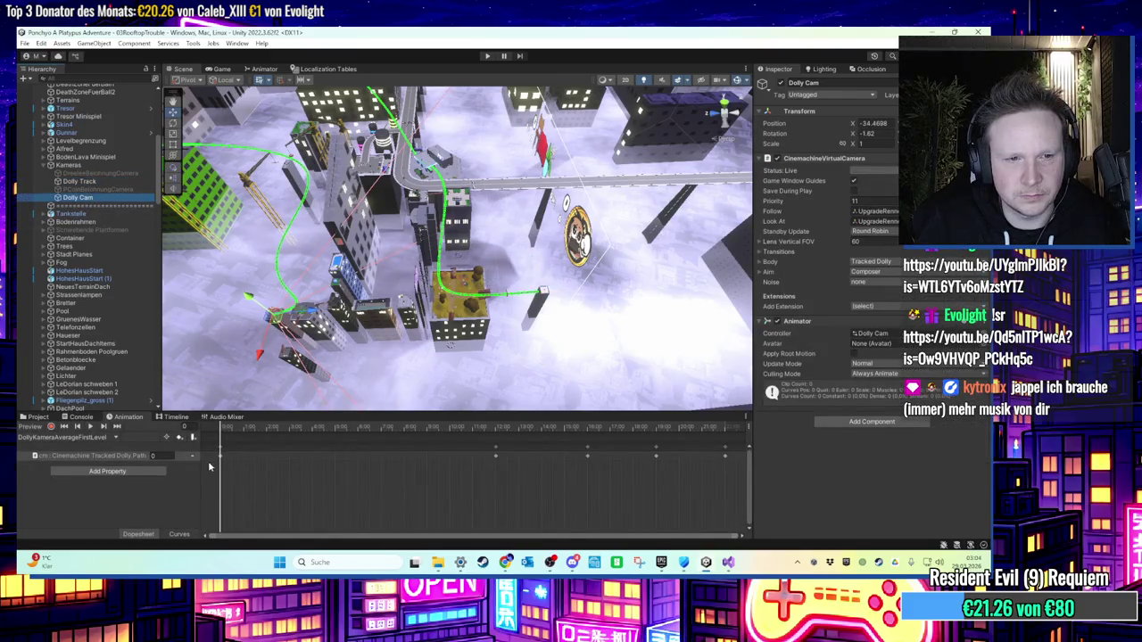
Step: Compare DollyKameraRooftopTrouble with DollyKameraAverageFirstLevel in the clip list, then keep DollyKameraRooftopTrouble
{"action": "left_click", "coordinate": [67, 437]}
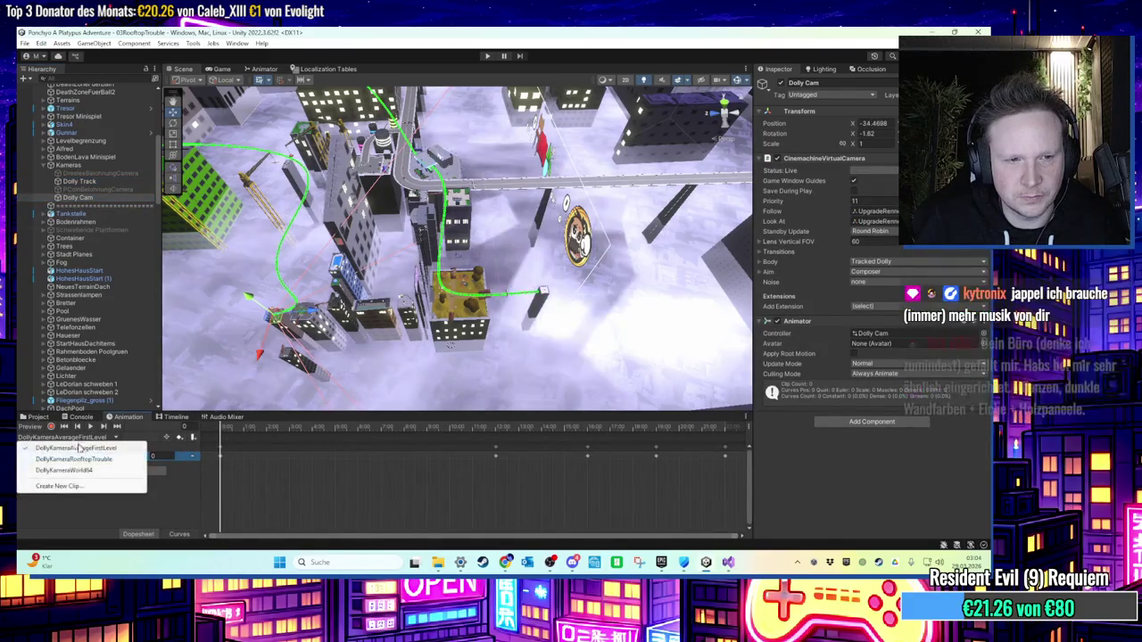
{"action": "left_click", "coordinate": [87, 455]}
{"action": "left_click", "coordinate": [89, 438]}
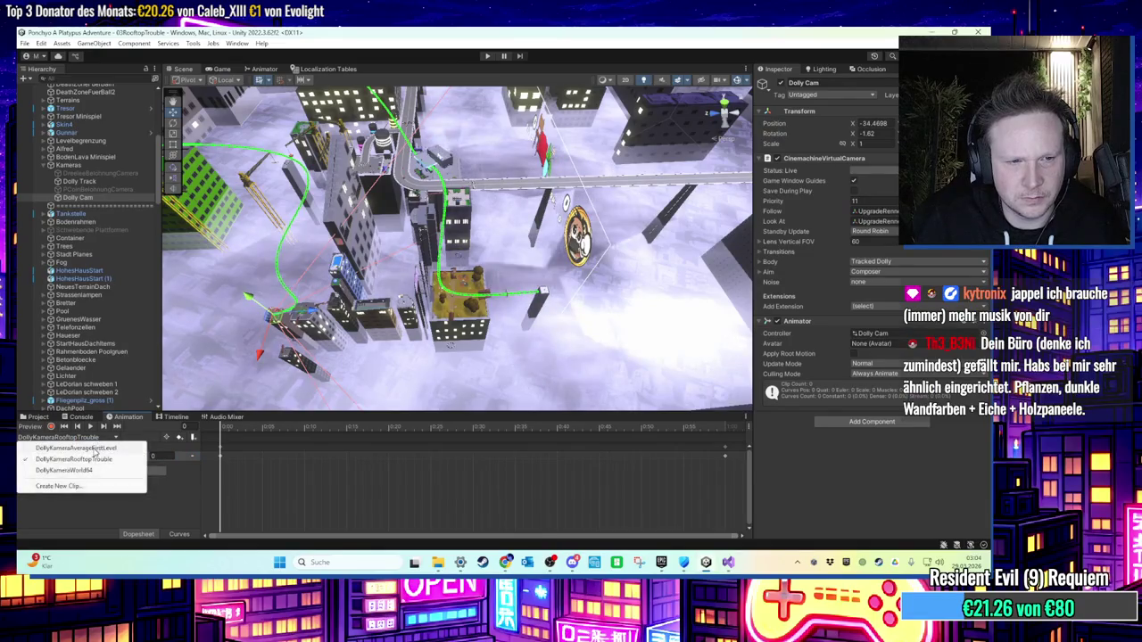
{"action": "left_click", "coordinate": [90, 448]}
{"action": "left_click", "coordinate": [92, 437]}
{"action": "left_click", "coordinate": [97, 460]}
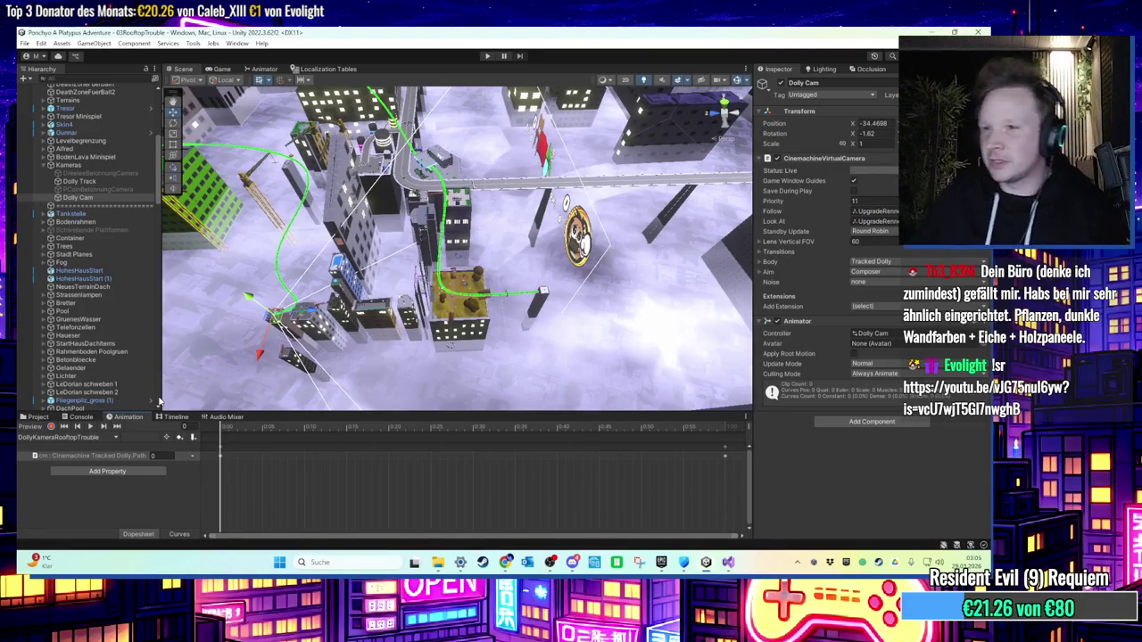
Step: Preview Dolly Cam's clip at frame 0 in record mode and expand its Tracked Dolly body settings
{"action": "scroll", "coordinate": [451, 272], "scroll_direction": "up", "scroll_amount": 3}
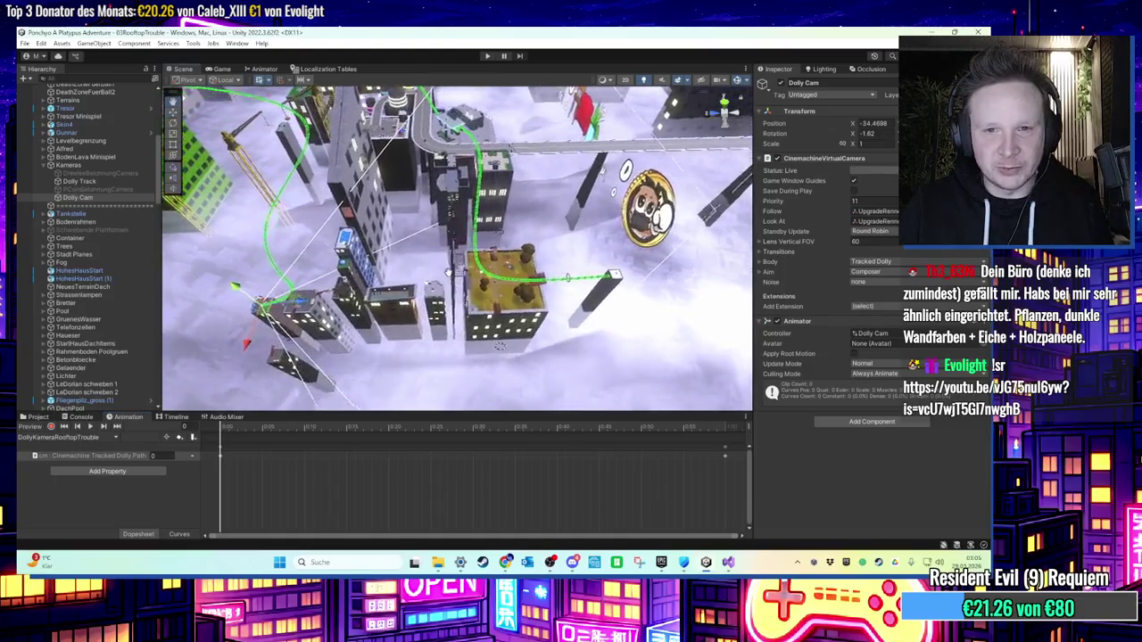
{"action": "scroll", "coordinate": [447, 273], "scroll_direction": "up", "scroll_amount": 3}
{"action": "scroll", "coordinate": [459, 272], "scroll_direction": "up", "scroll_amount": 4}
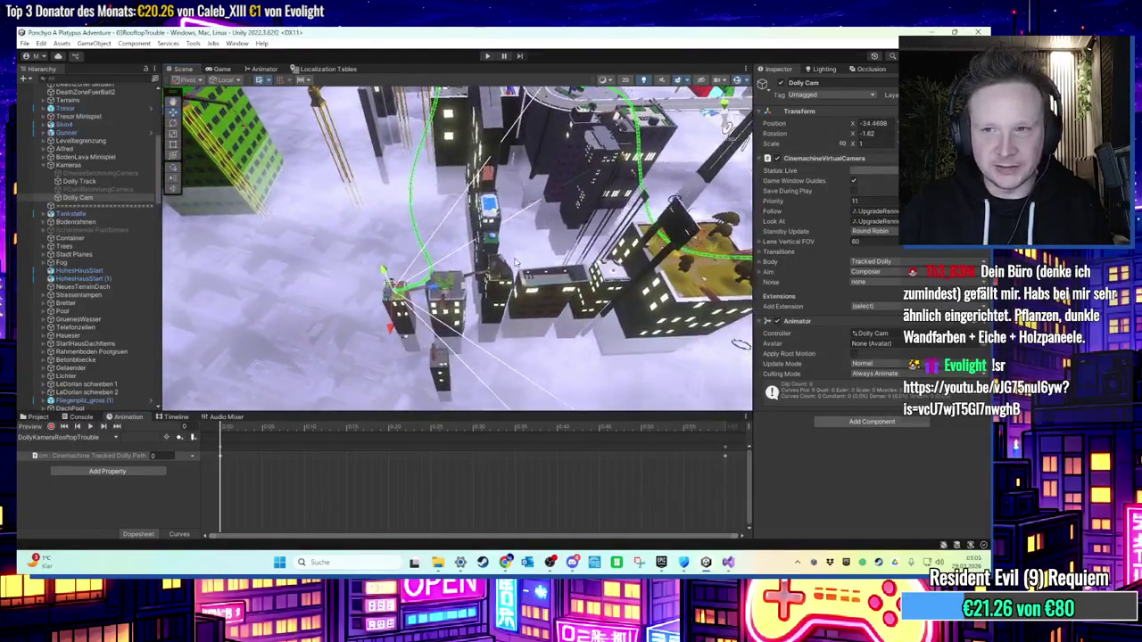
{"action": "left_click", "coordinate": [81, 197]}
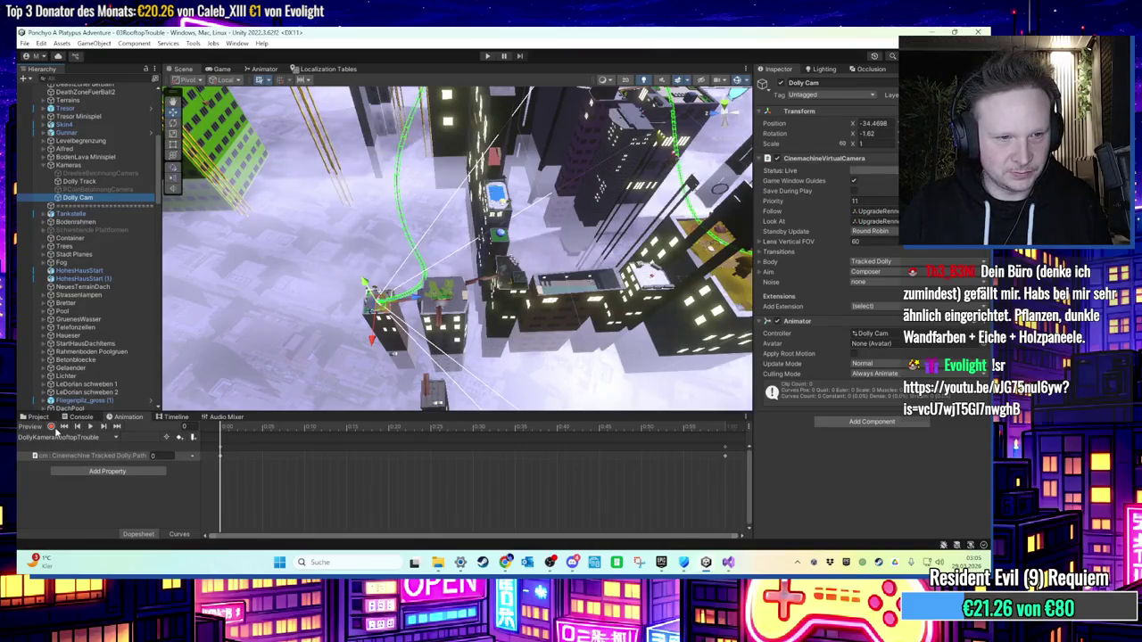
{"action": "left_click", "coordinate": [223, 431]}
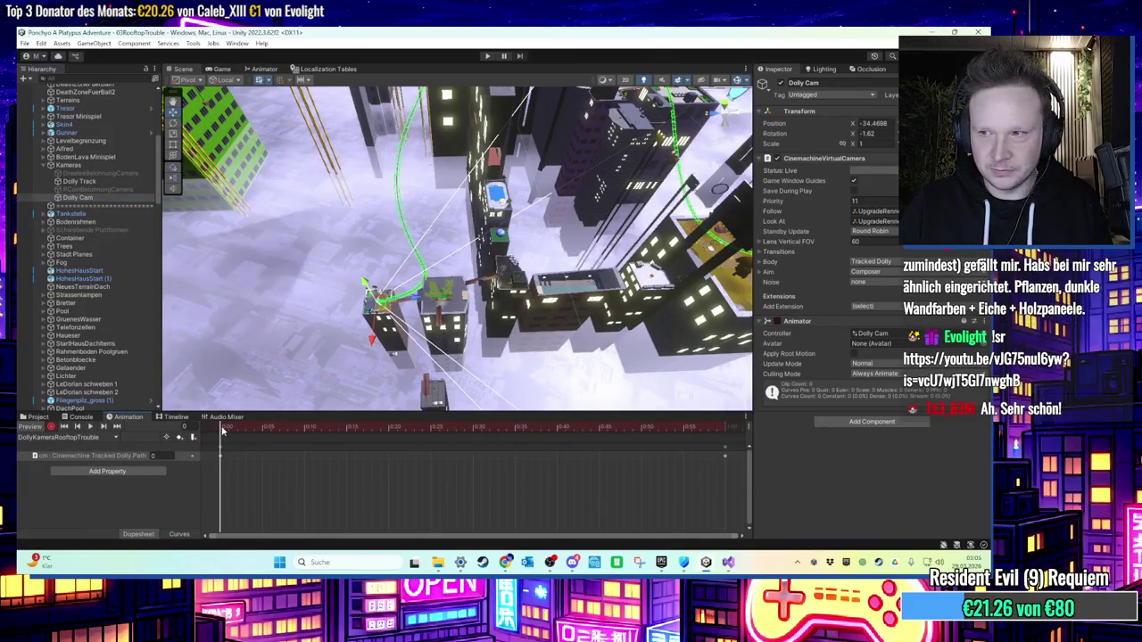
{"action": "left_click", "coordinate": [226, 432]}
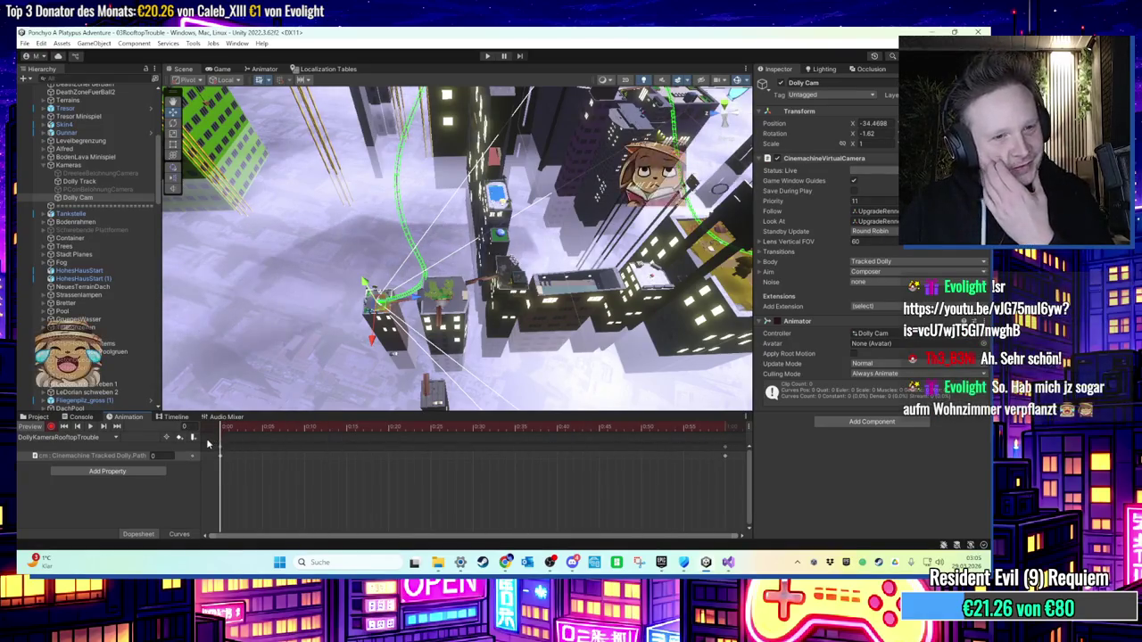
{"action": "left_click_drag", "start_coordinate": [225, 434], "coordinate": [207, 446]}
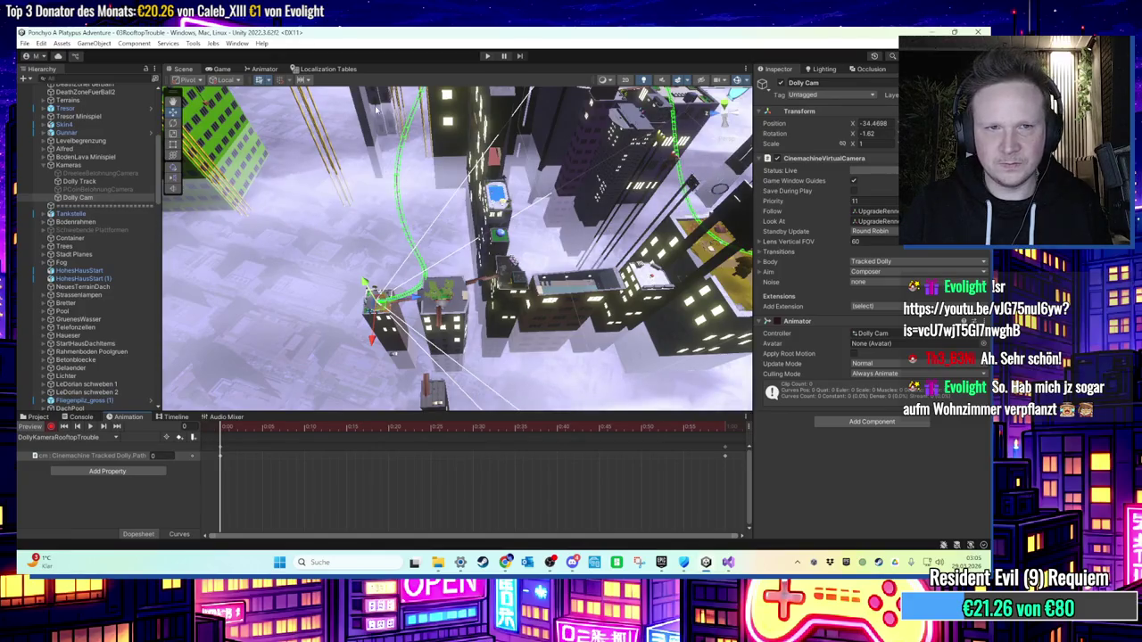
{"action": "left_click", "coordinate": [52, 427]}
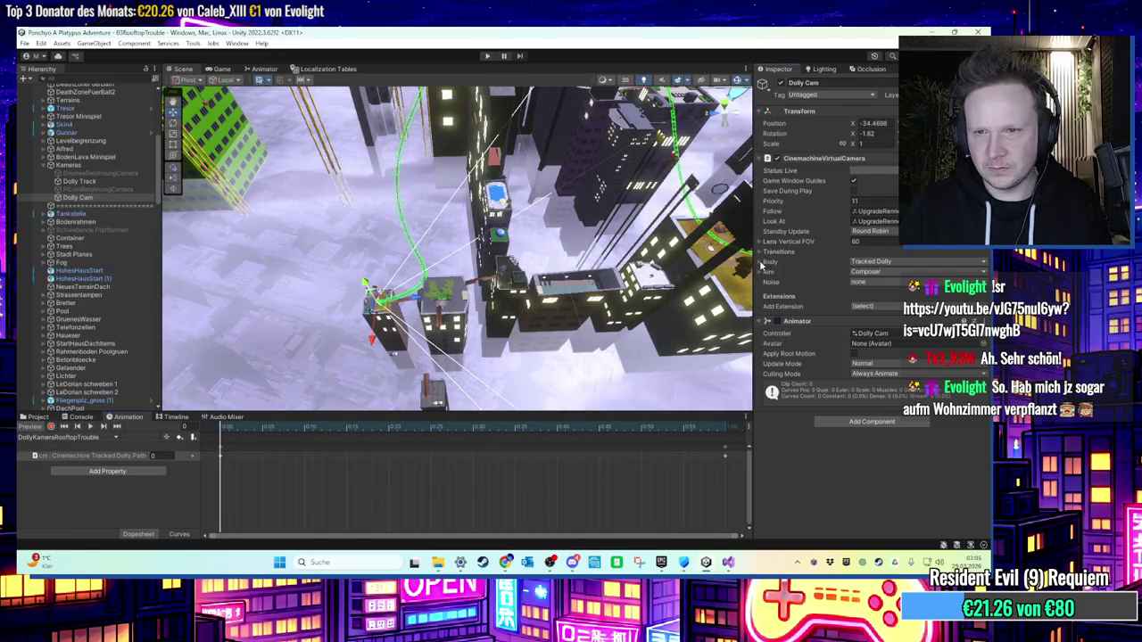
{"action": "left_click", "coordinate": [760, 263]}
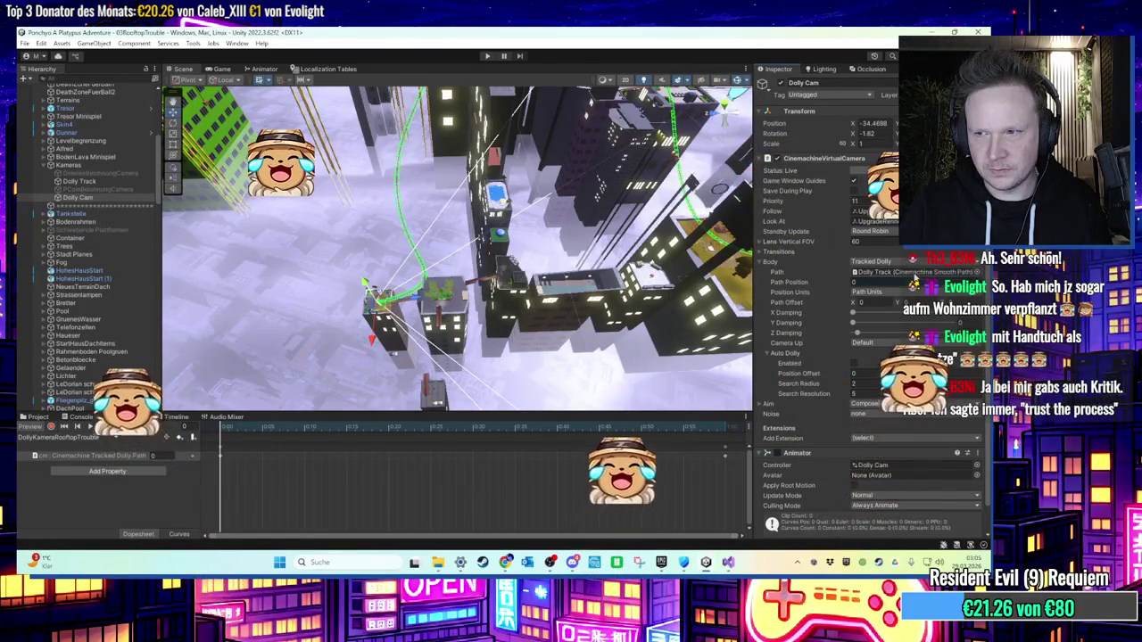
Step: Assign Dolly Track as the dolly path, then record Path Position 18 at frame 60
{"action": "left_click", "coordinate": [914, 273]}
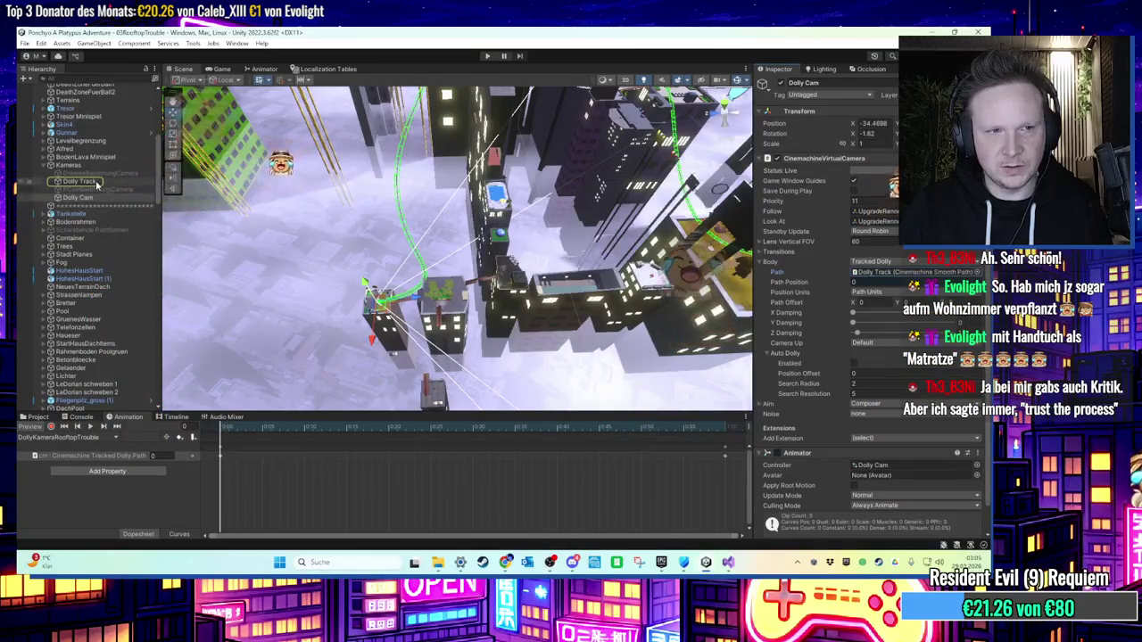
{"action": "left_click_drag", "start_coordinate": [98, 185], "coordinate": [846, 273]}
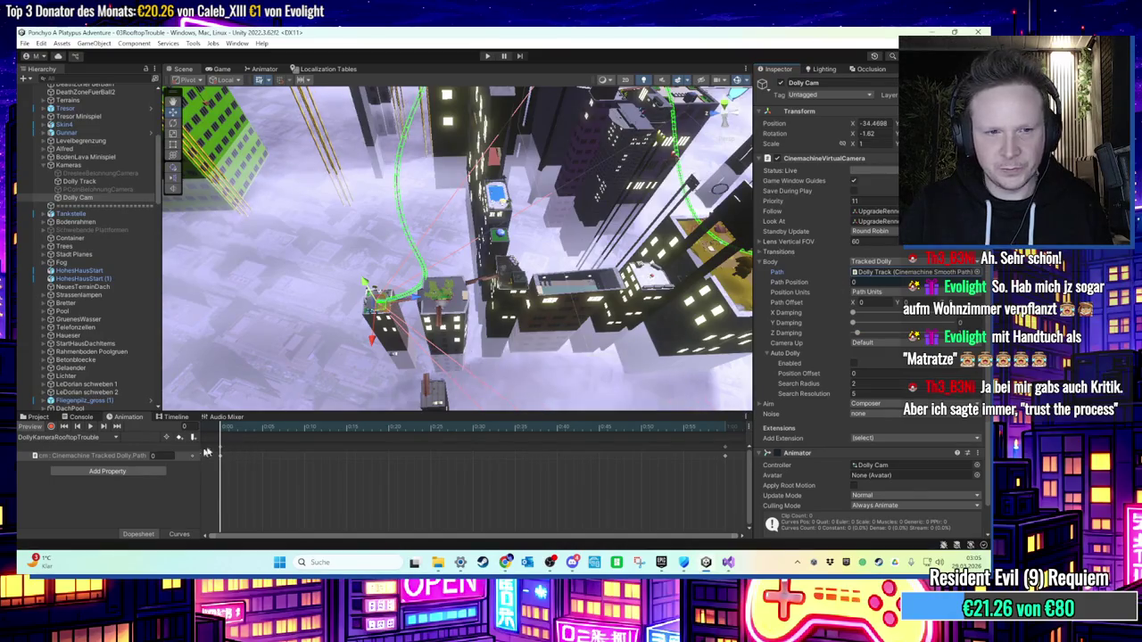
{"action": "left_click", "coordinate": [50, 426]}
{"action": "mouse_move", "coordinate": [789, 285]}
{"action": "left_mouse_down"}
{"action": "mouse_move", "coordinate": [854, 290]}
{"action": "mouse_move", "coordinate": [544, 275]}
{"action": "mouse_move", "coordinate": [328, 333]}
{"action": "left_mouse_up"}
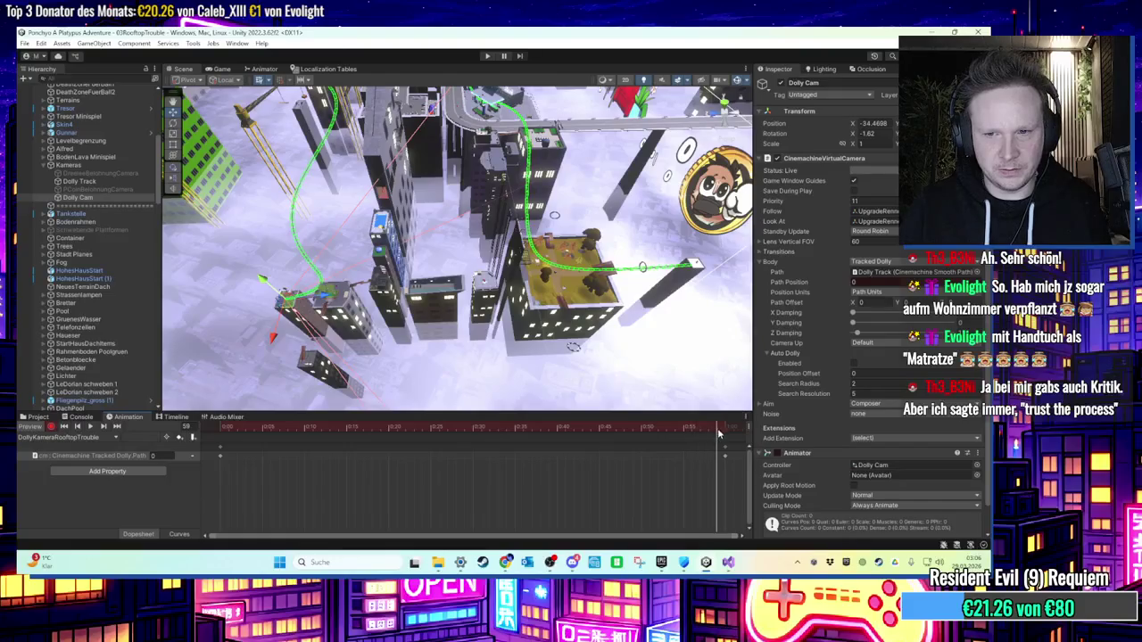
{"action": "left_click_drag", "start_coordinate": [663, 376], "coordinate": [524, 347]}
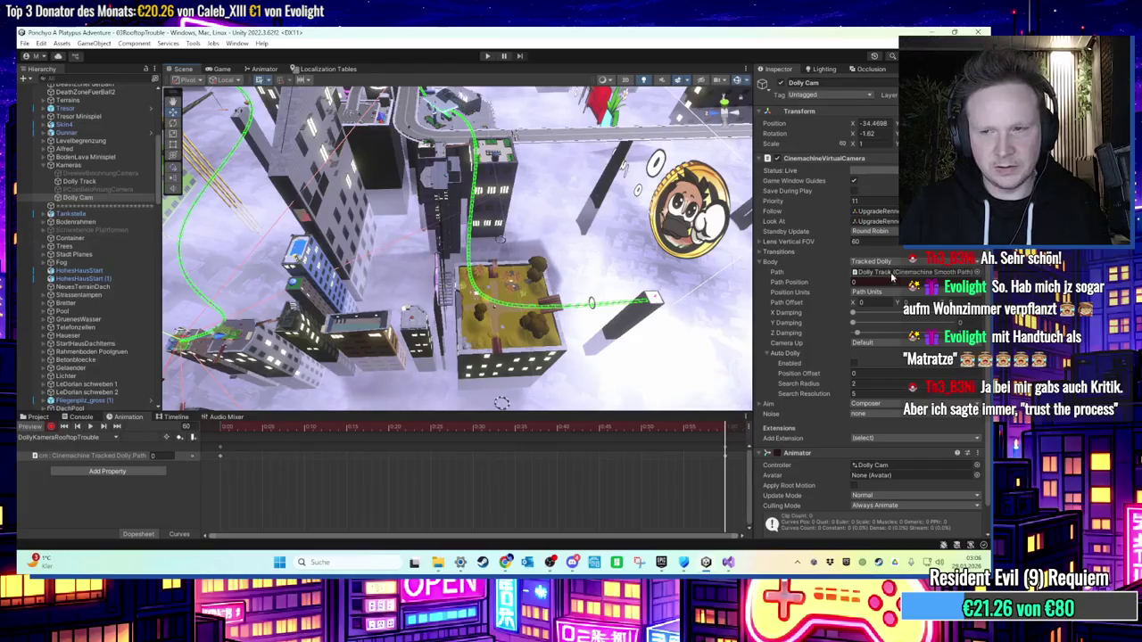
{"action": "left_click", "coordinate": [858, 283]}
{"action": "type", "text": "18"}
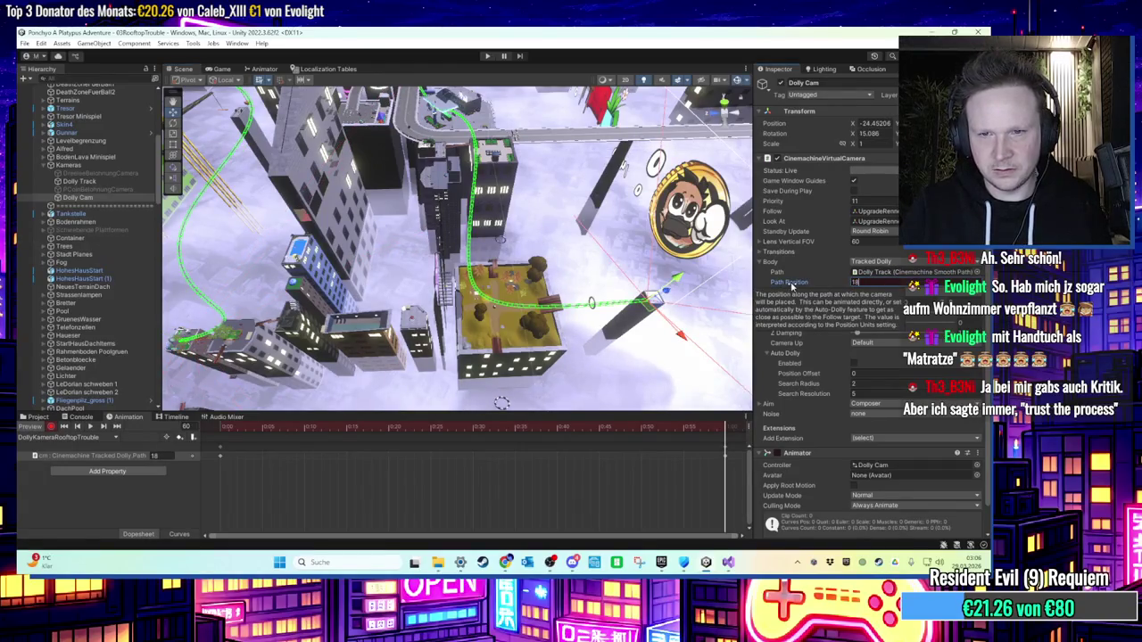
{"action": "type", "text": "f"}
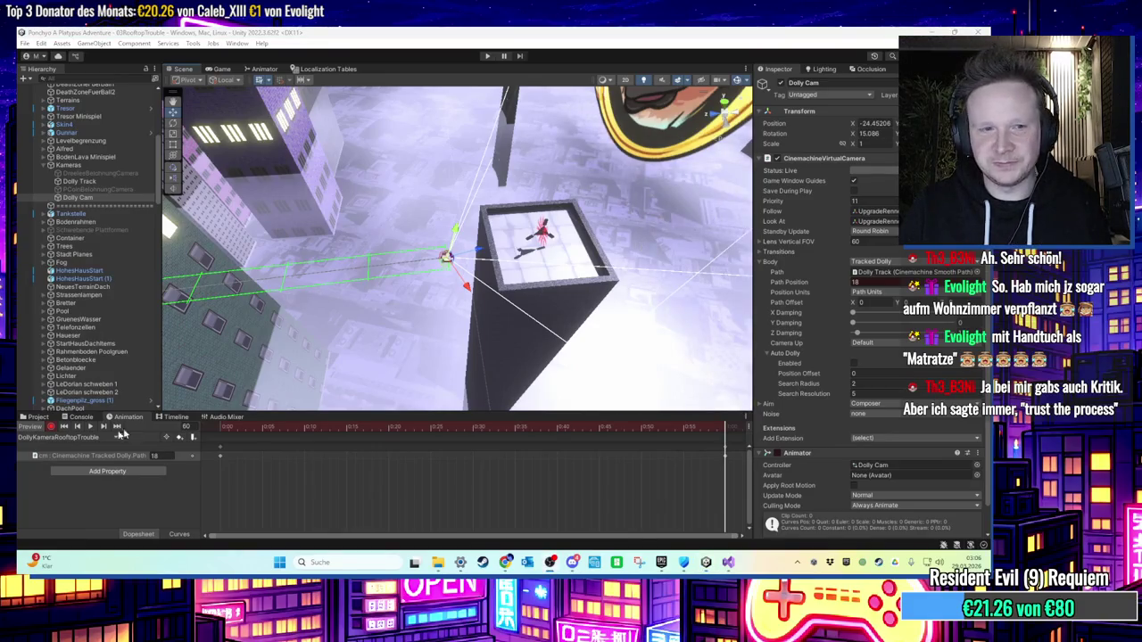
Step: Stop recording, reorder Dolly Track in the Hierarchy, and reselect Dolly Cam to show its clip
{"action": "left_click", "coordinate": [52, 429]}
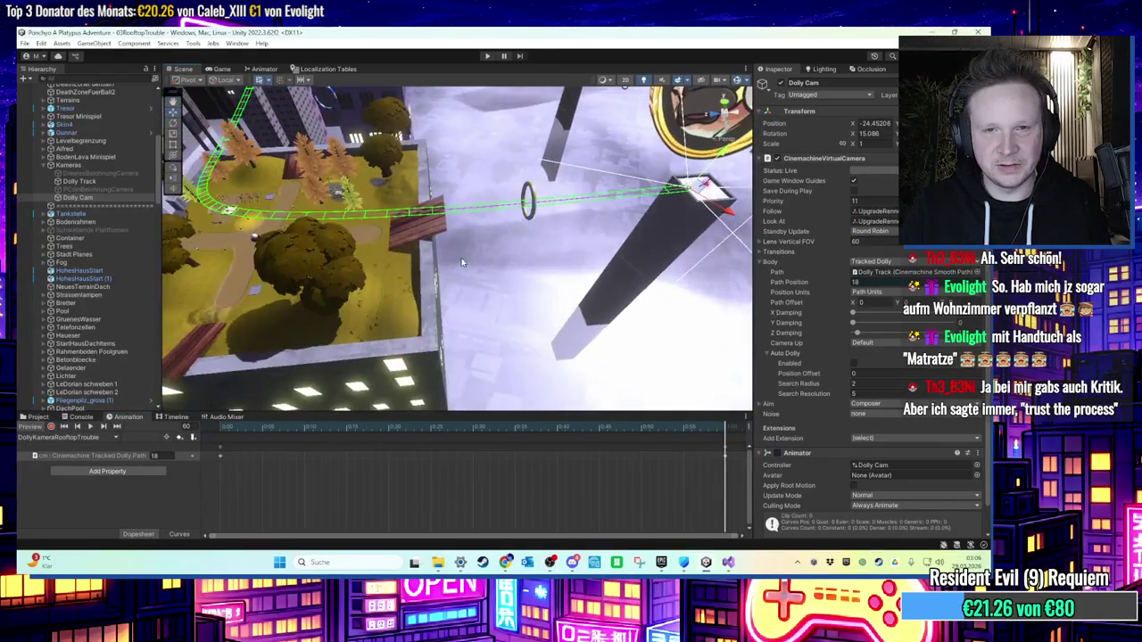
{"action": "left_click", "coordinate": [79, 182]}
{"action": "left_click", "coordinate": [79, 198]}
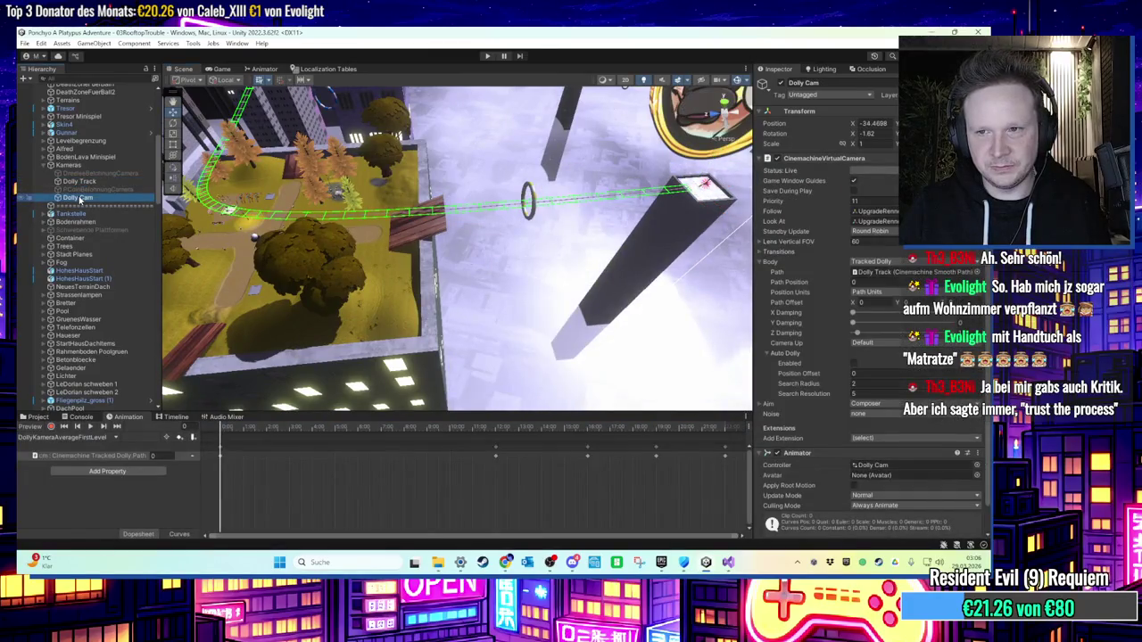
{"action": "left_click", "coordinate": [78, 181]}
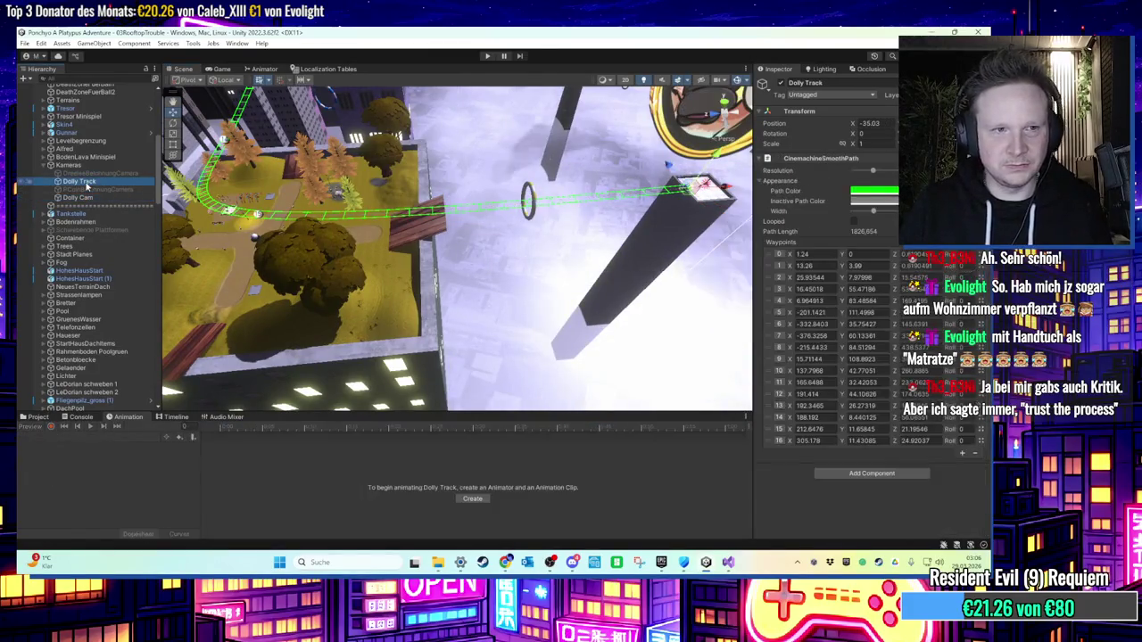
{"action": "left_click", "coordinate": [79, 197]}
{"action": "left_click_drag", "start_coordinate": [78, 181], "coordinate": [92, 200]}
{"action": "left_click", "coordinate": [92, 198]}
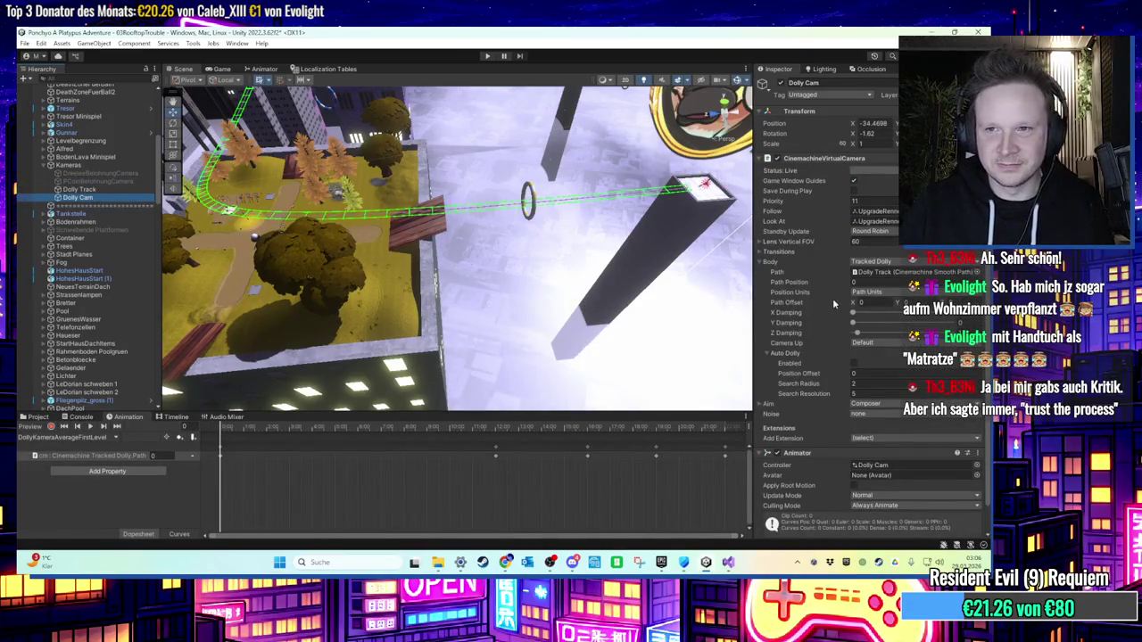
{"action": "scroll", "coordinate": [833, 298], "scroll_direction": "down", "scroll_amount": 1}
{"action": "scroll", "coordinate": [98, 165], "scroll_direction": "up", "scroll_amount": 5}
{"action": "scroll", "coordinate": [98, 164], "scroll_direction": "up", "scroll_amount": 6}
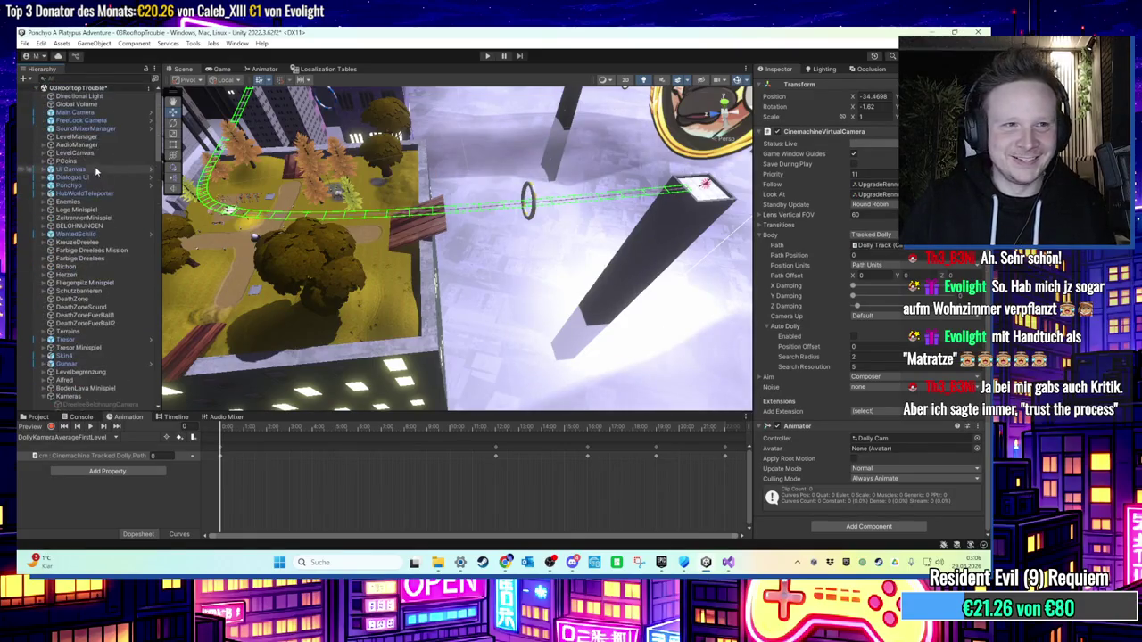
Step: In LevelManager's Kamera Pfad, assign Dolly Cam as Virtual Camera and Dolly Track as Dollytrack
{"action": "left_click", "coordinate": [93, 142]}
{"action": "left_click", "coordinate": [92, 136]}
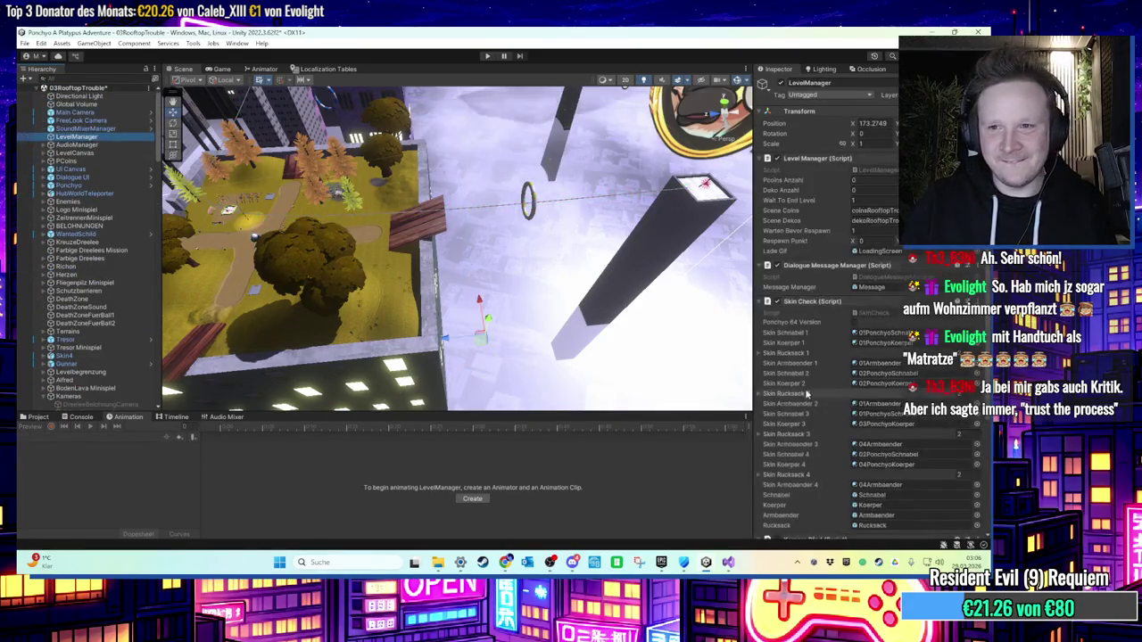
{"action": "scroll", "coordinate": [803, 313], "scroll_direction": "down", "scroll_amount": 5}
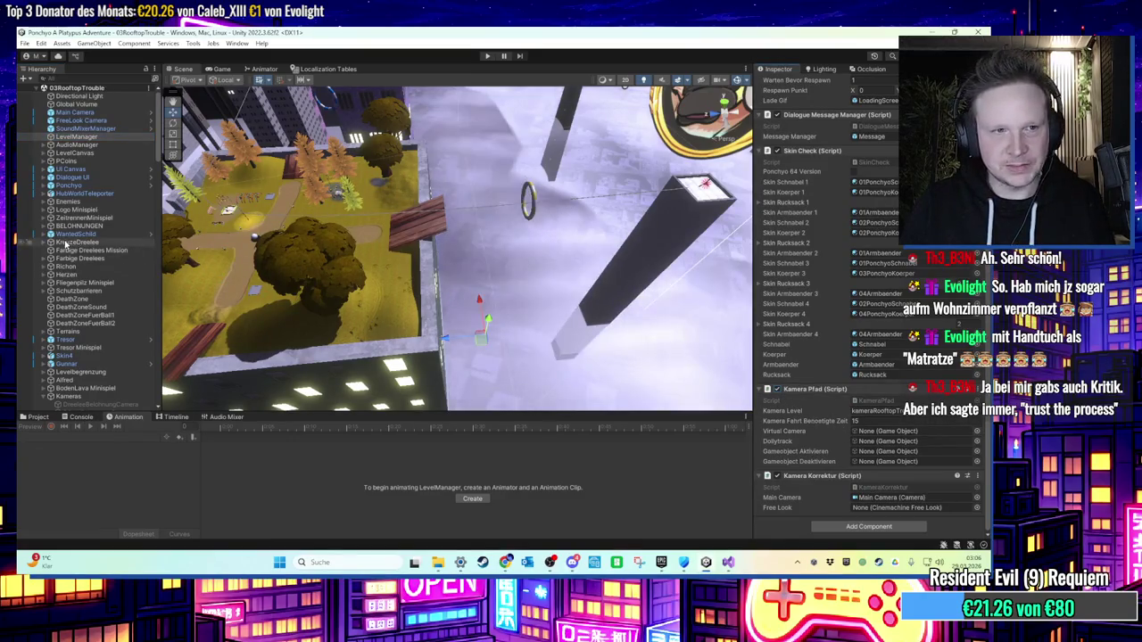
{"action": "scroll", "coordinate": [87, 348], "scroll_direction": "down", "scroll_amount": 3}
{"action": "mouse_move", "coordinate": [87, 362]}
{"action": "left_mouse_down"}
{"action": "mouse_move", "coordinate": [859, 449]}
{"action": "mouse_move", "coordinate": [879, 432]}
{"action": "left_mouse_up"}
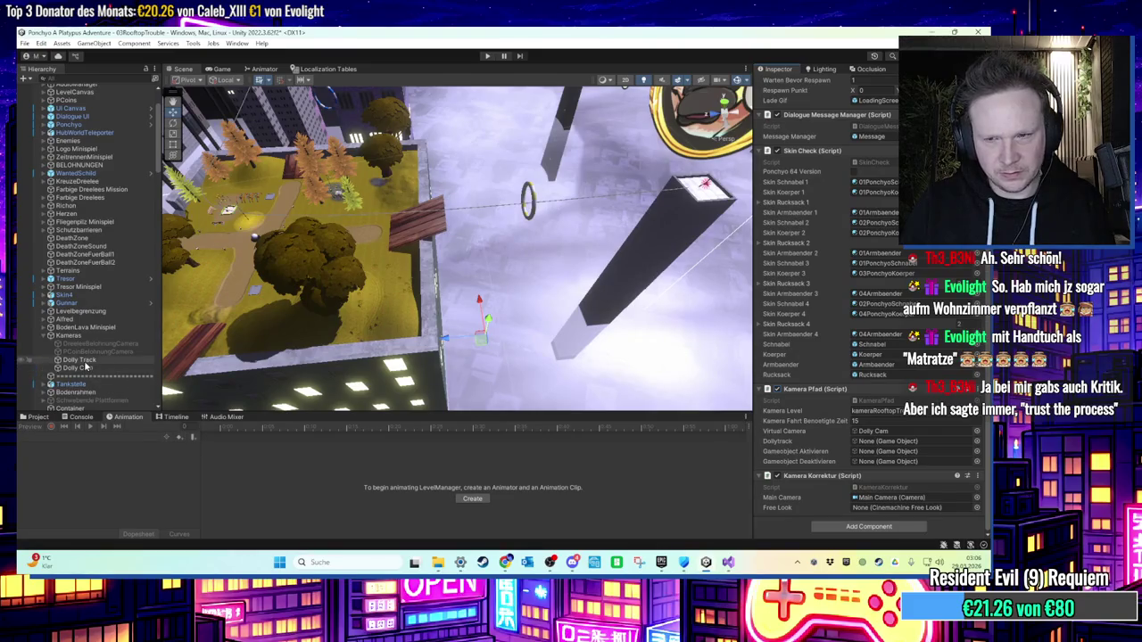
{"action": "left_click_drag", "start_coordinate": [86, 366], "coordinate": [865, 442]}
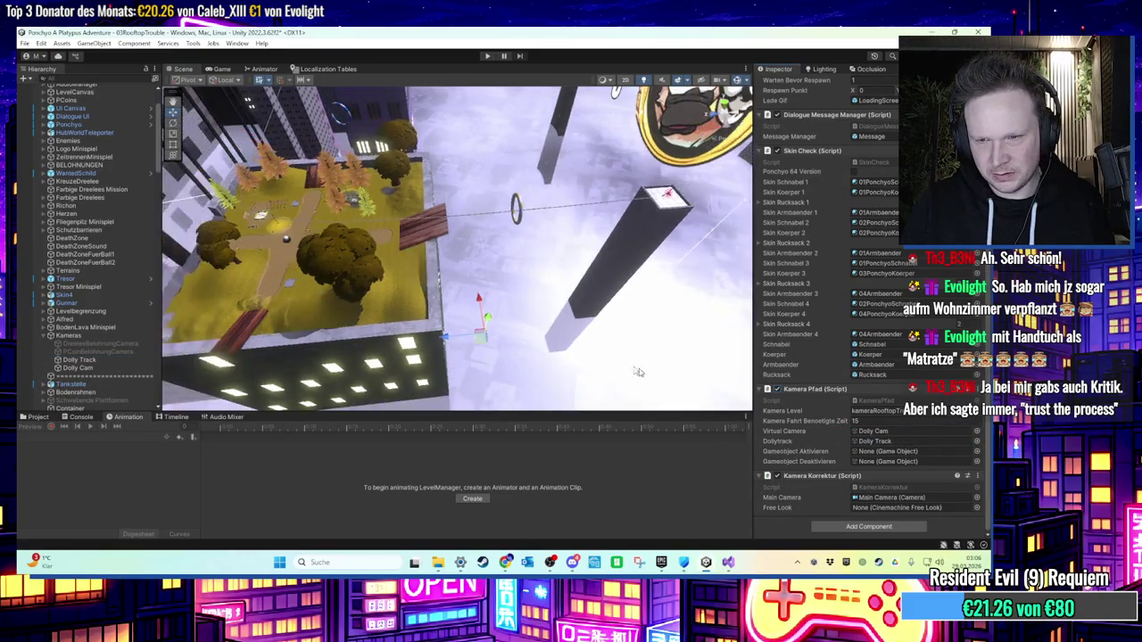
Step: Play-test the rooftop camera flyover, then stop play mode with Ctrl+P
{"action": "left_click_drag", "start_coordinate": [638, 372], "coordinate": [520, 156]}
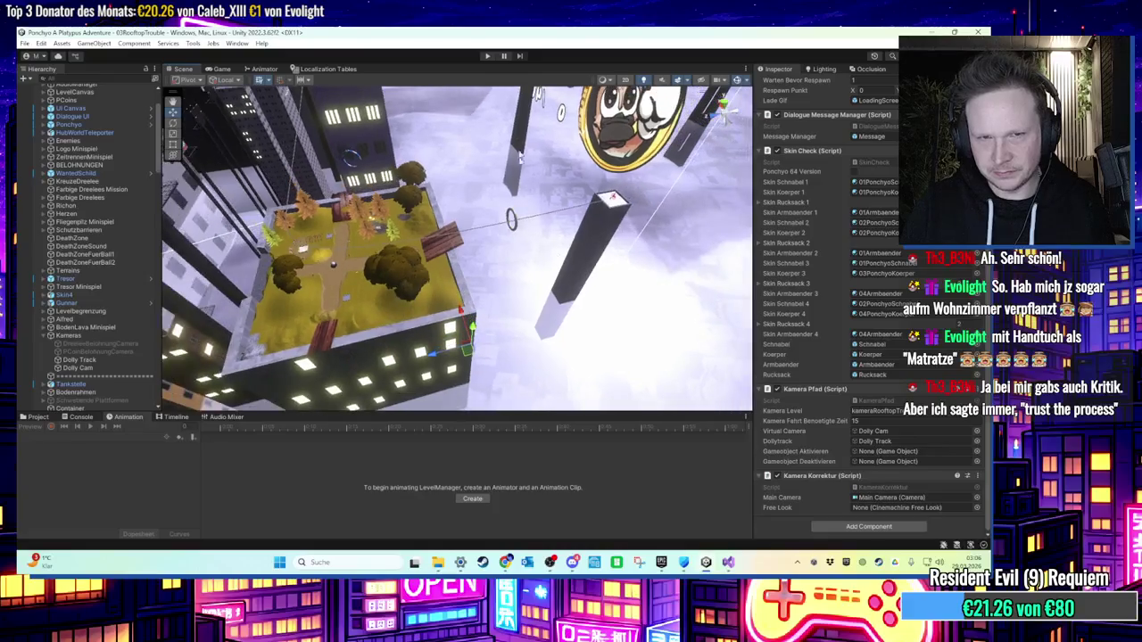
{"action": "left_click", "coordinate": [487, 56]}
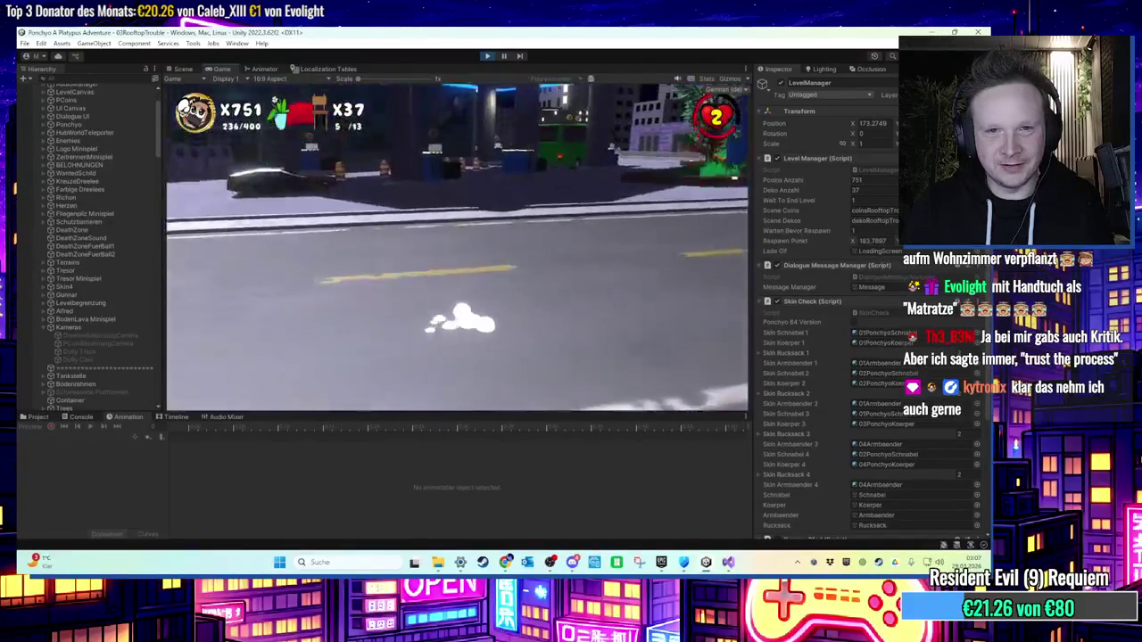
{"action": "key", "text": "super"}
{"action": "left_click", "coordinate": [478, 80]}
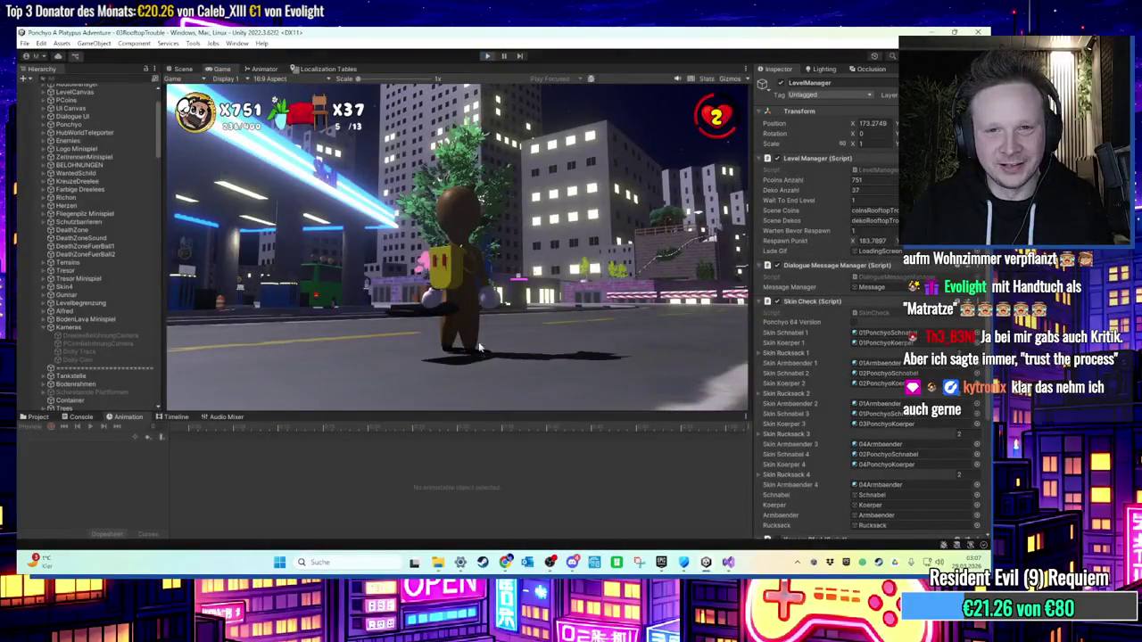
{"action": "key", "text": "ctrl+p"}
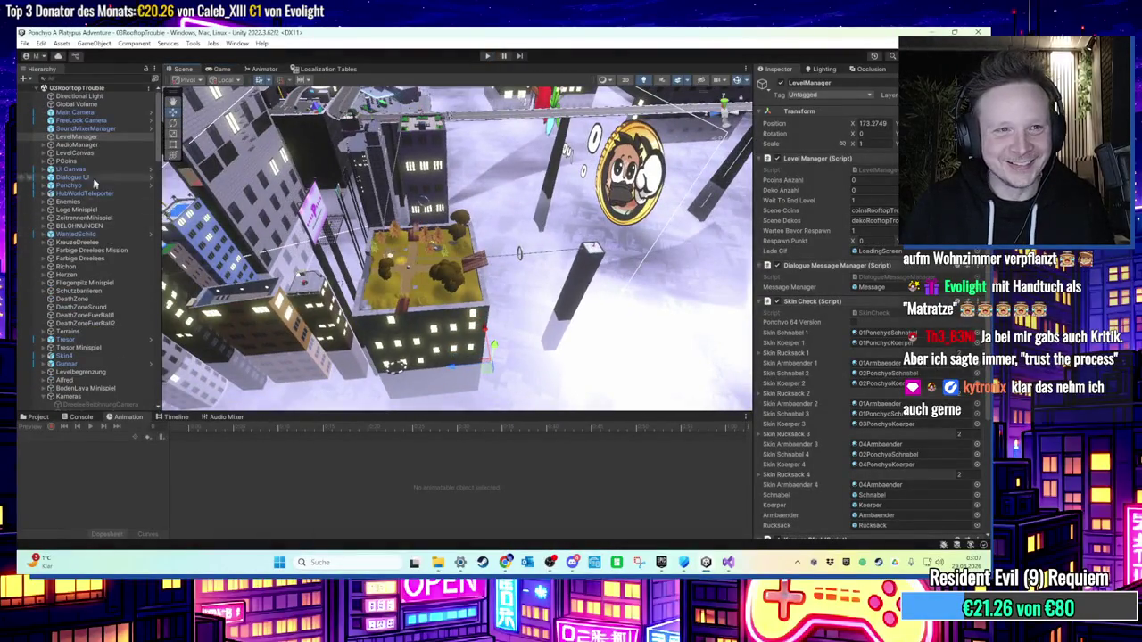
Step: Move Ponchyo onto the lower rooftop platform at Position X -34.52 and frame it
{"action": "double_click", "coordinate": [99, 186]}
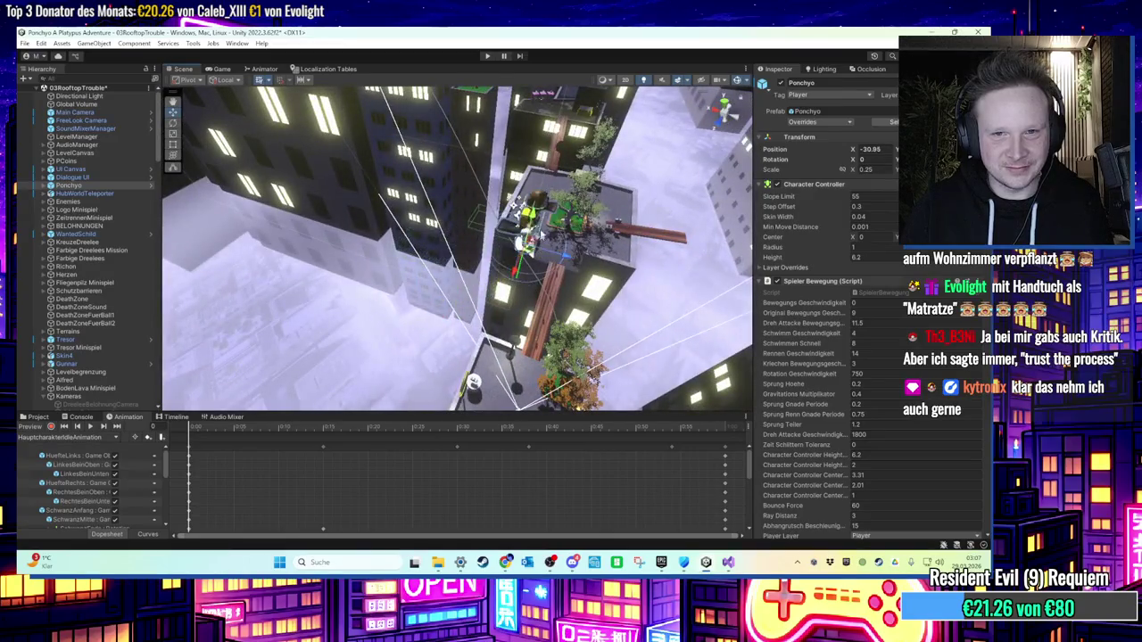
{"action": "scroll", "coordinate": [469, 301], "scroll_direction": "up", "scroll_amount": 3}
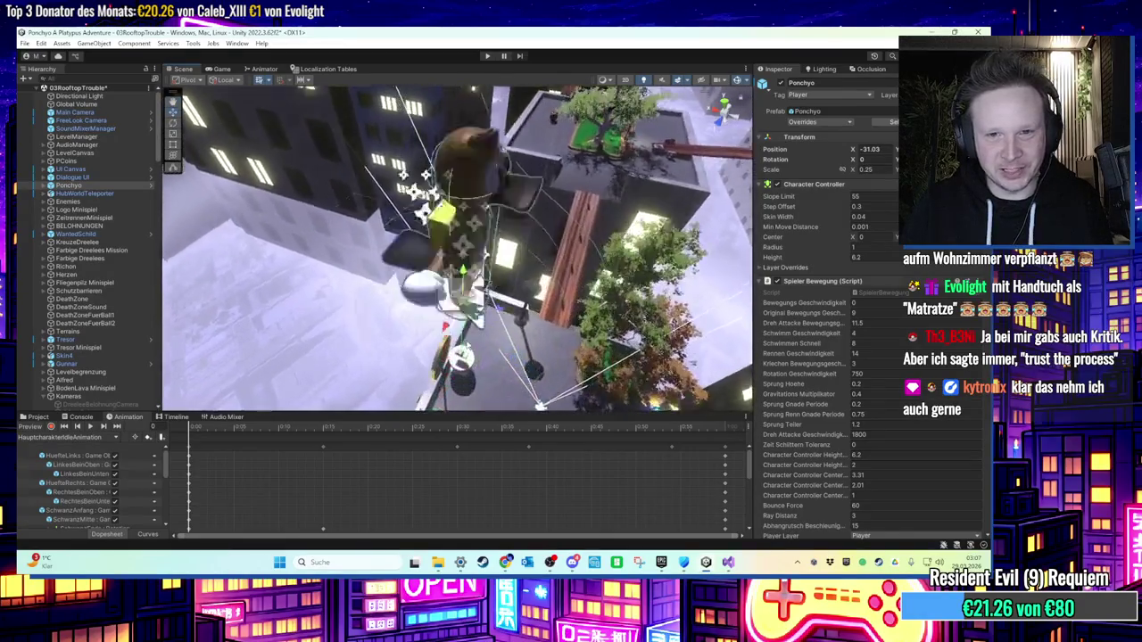
{"action": "scroll", "coordinate": [464, 263], "scroll_direction": "down", "scroll_amount": 1}
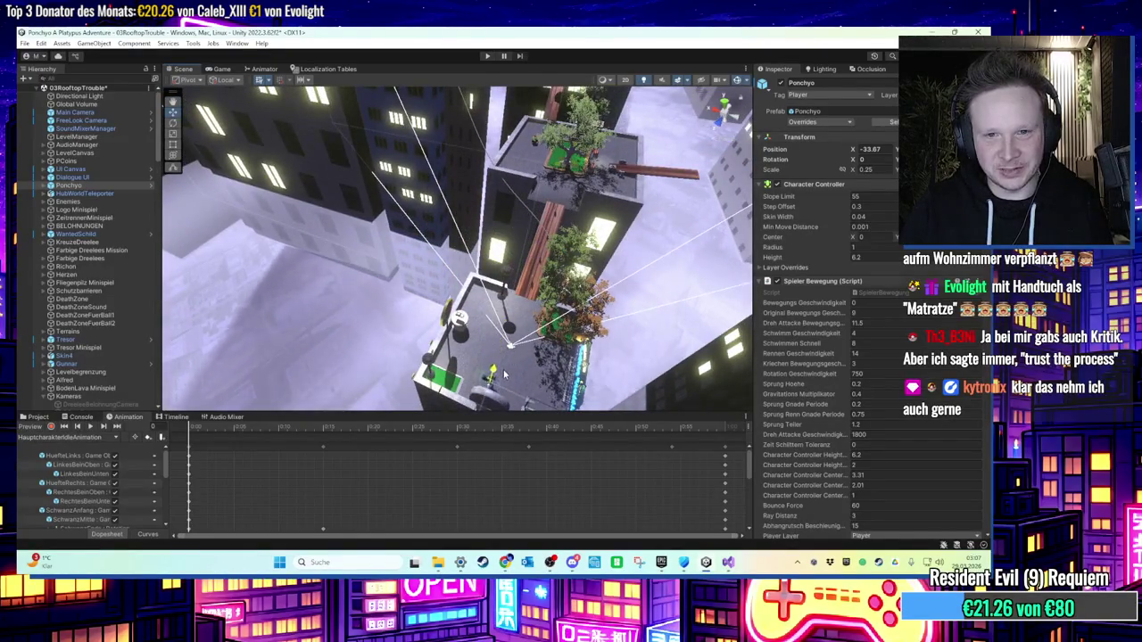
{"action": "left_click_drag", "start_coordinate": [529, 249], "coordinate": [502, 381]}
{"action": "key", "text": "f"}
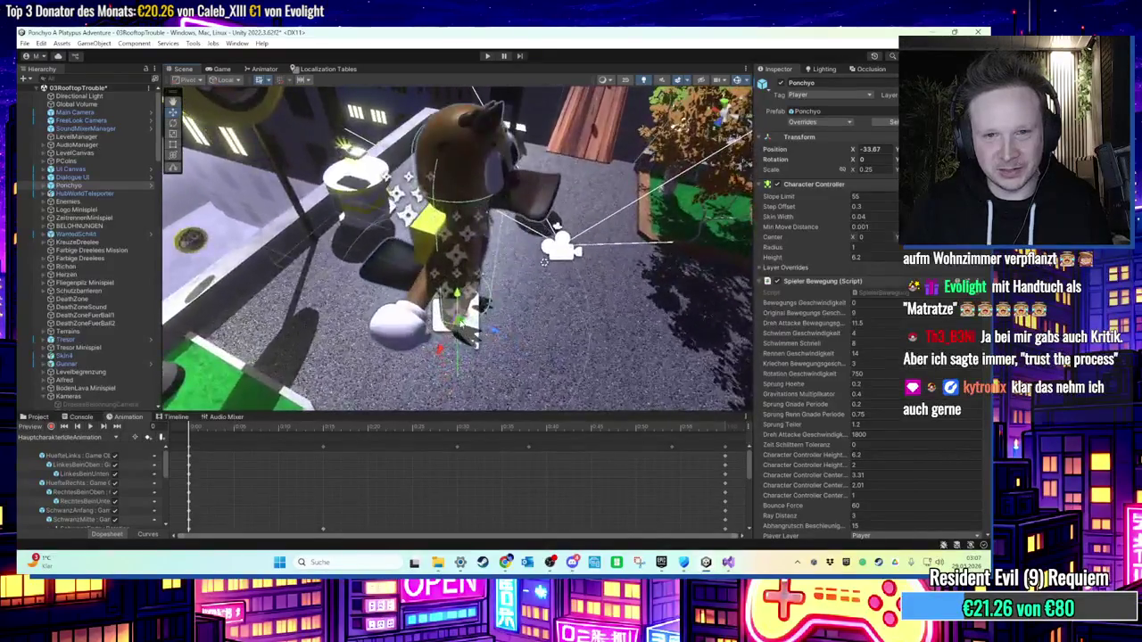
{"action": "scroll", "coordinate": [499, 348], "scroll_direction": "down", "scroll_amount": 3}
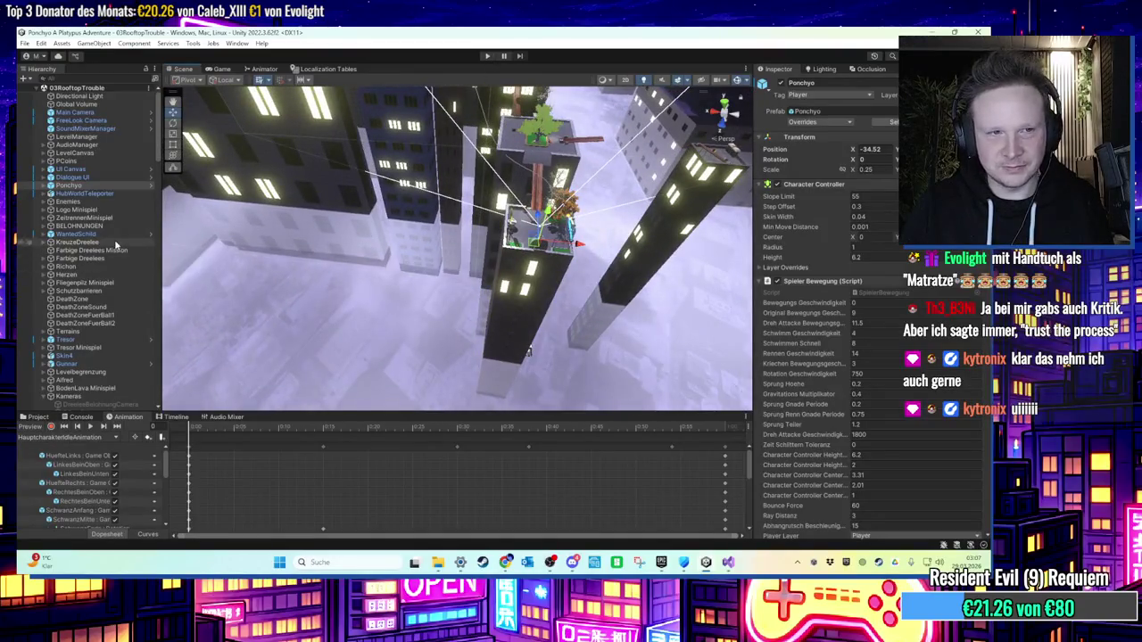
{"action": "scroll", "coordinate": [92, 322], "scroll_direction": "down", "scroll_amount": 3}
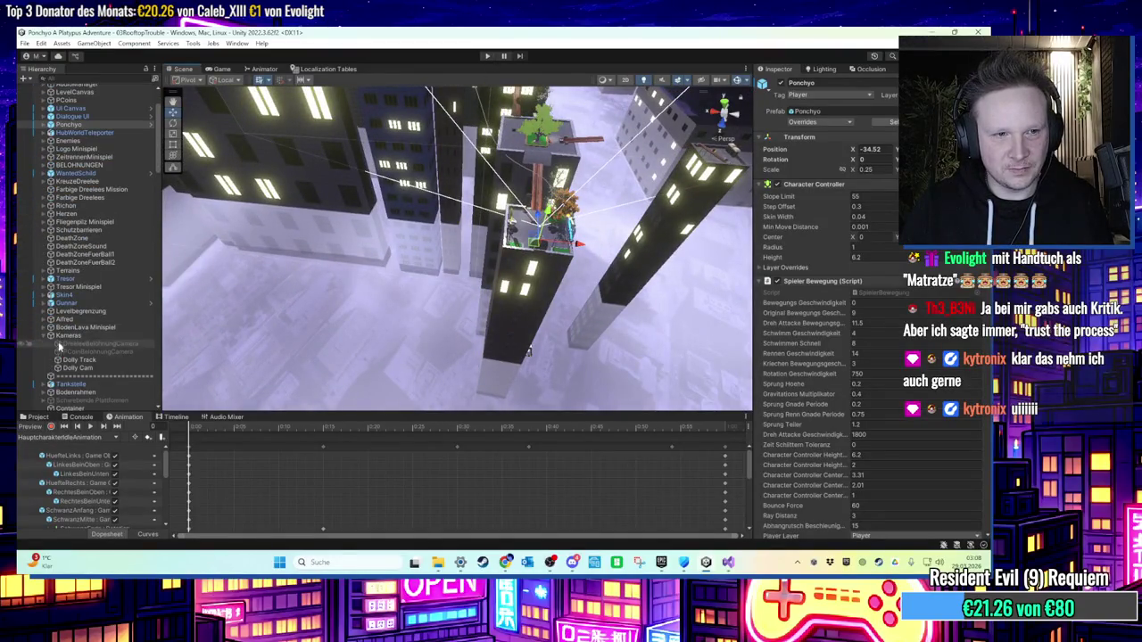
Step: Drag Dolly Track waypoint 2 to X 45.18816, Y 15.04492, making the path length 1843.671
{"action": "left_click", "coordinate": [76, 360]}
{"action": "left_click", "coordinate": [80, 418]}
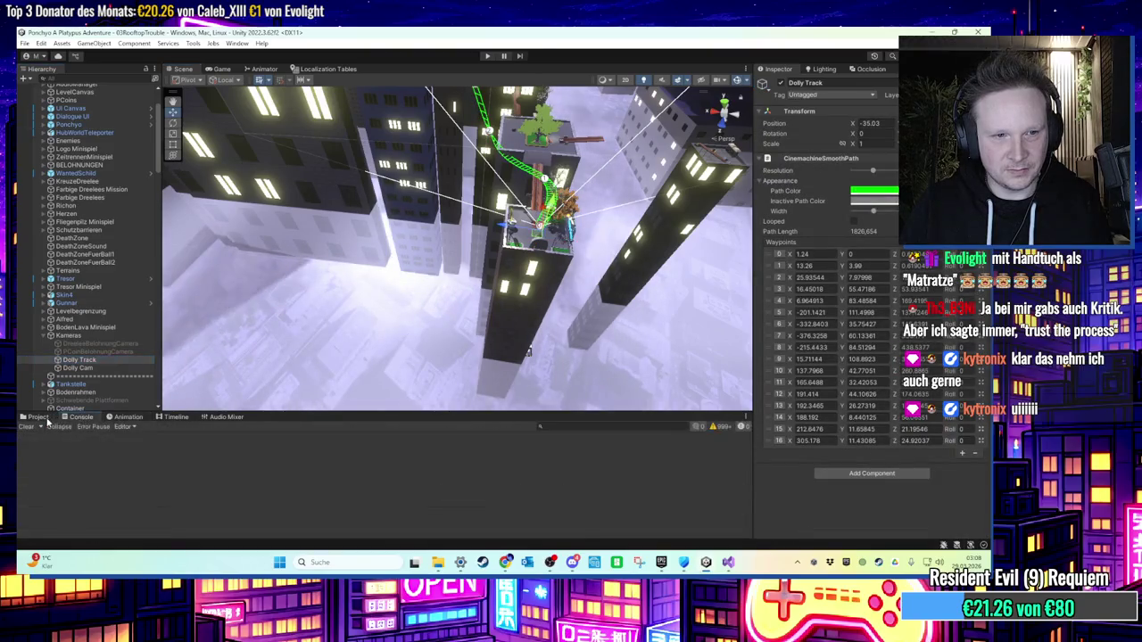
{"action": "left_click", "coordinate": [38, 417]}
{"action": "left_click", "coordinate": [77, 418]}
{"action": "left_click", "coordinate": [107, 420]}
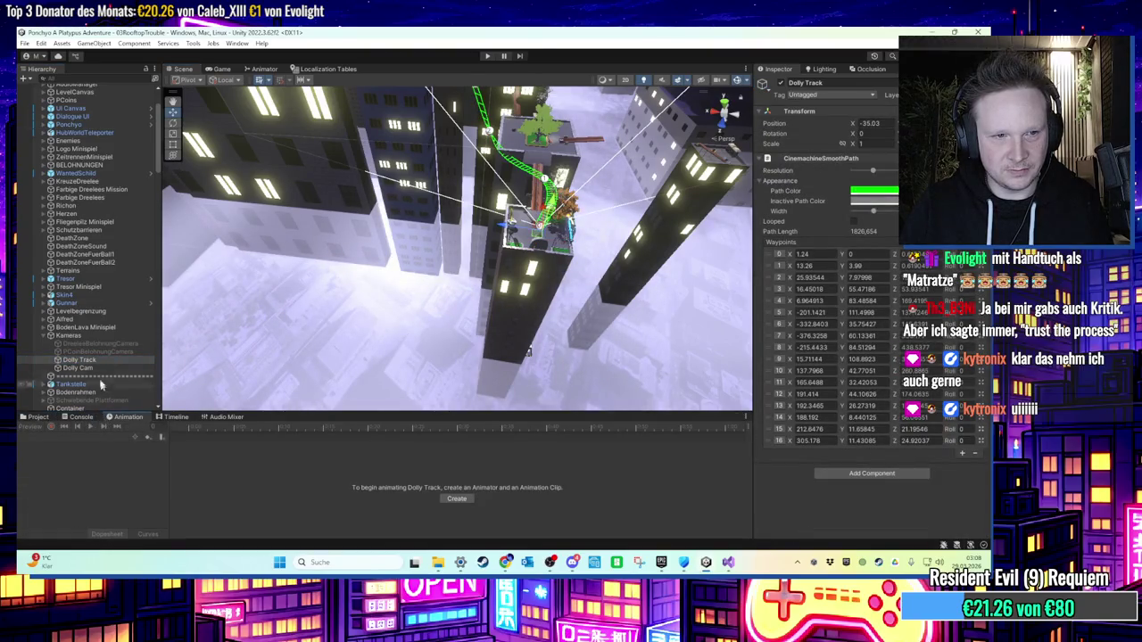
{"action": "mouse_move", "coordinate": [499, 268]}
{"action": "left_mouse_down"}
{"action": "mouse_move", "coordinate": [530, 265]}
{"action": "mouse_move", "coordinate": [430, 95]}
{"action": "mouse_move", "coordinate": [434, 106]}
{"action": "left_mouse_up"}
{"action": "mouse_move", "coordinate": [449, 261]}
{"action": "left_mouse_down"}
{"action": "mouse_move", "coordinate": [496, 214]}
{"action": "mouse_move", "coordinate": [463, 286]}
{"action": "mouse_move", "coordinate": [401, 283]}
{"action": "mouse_move", "coordinate": [449, 281]}
{"action": "mouse_move", "coordinate": [494, 238]}
{"action": "mouse_move", "coordinate": [227, 252]}
{"action": "mouse_move", "coordinate": [460, 292]}
{"action": "mouse_move", "coordinate": [461, 255]}
{"action": "left_mouse_up"}
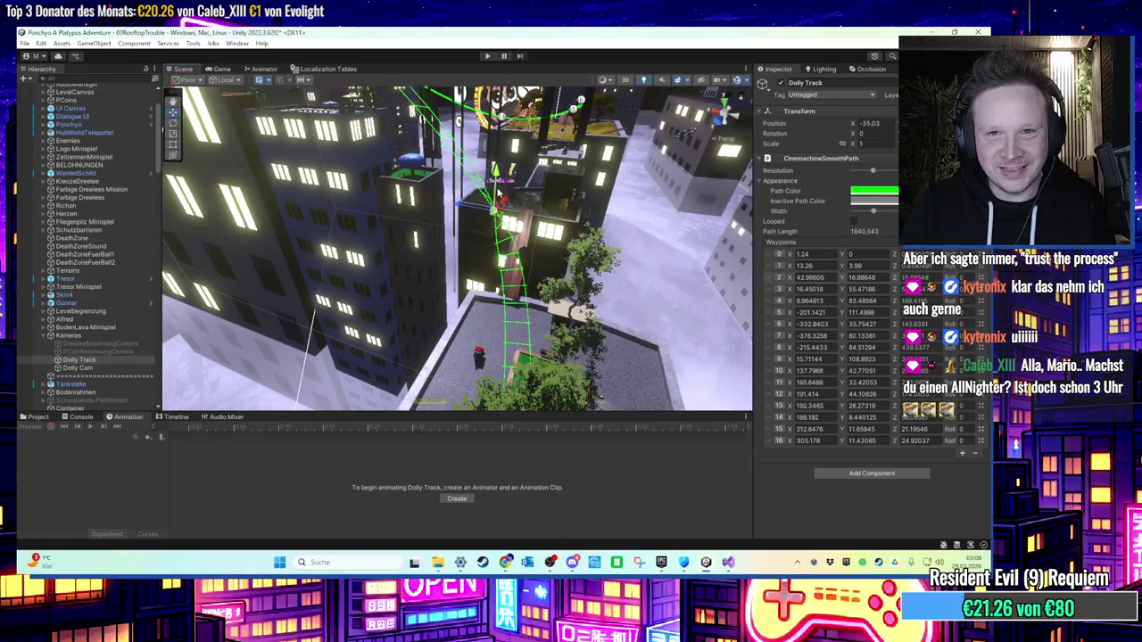
{"action": "mouse_move", "coordinate": [461, 254]}
{"action": "left_mouse_down"}
{"action": "mouse_move", "coordinate": [515, 108]}
{"action": "mouse_move", "coordinate": [516, 126]}
{"action": "mouse_move", "coordinate": [401, 258]}
{"action": "mouse_move", "coordinate": [536, 250]}
{"action": "left_mouse_up"}
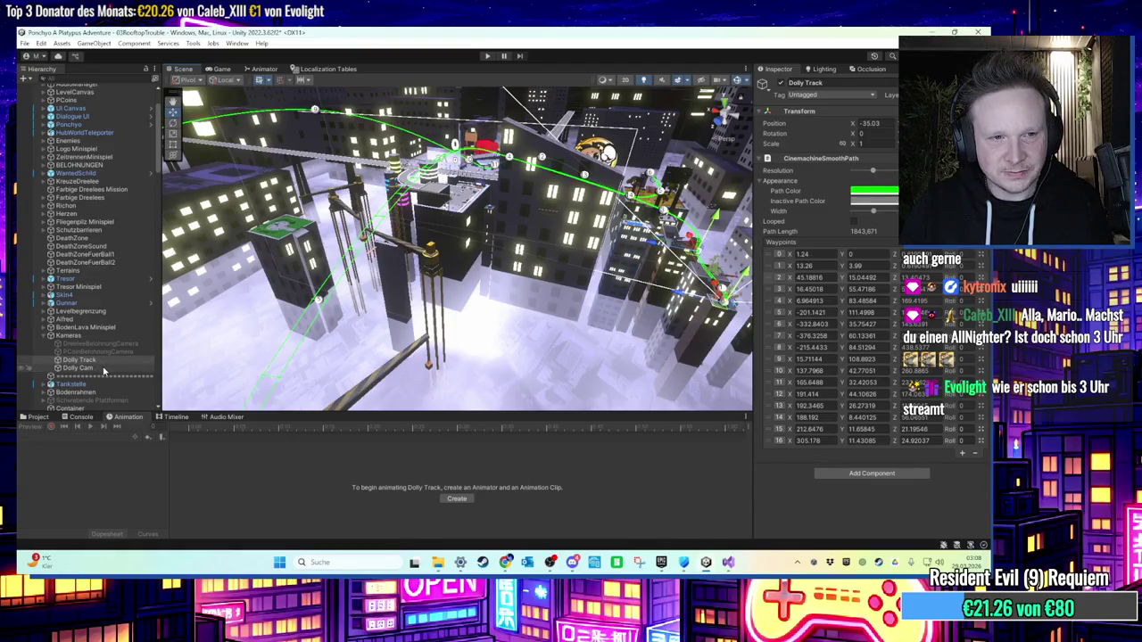
Step: Select Dolly Cam and compare its DollyKameraRooftopTrouble and DollyKameraAverageFirstLevel clips
{"action": "left_click", "coordinate": [38, 416]}
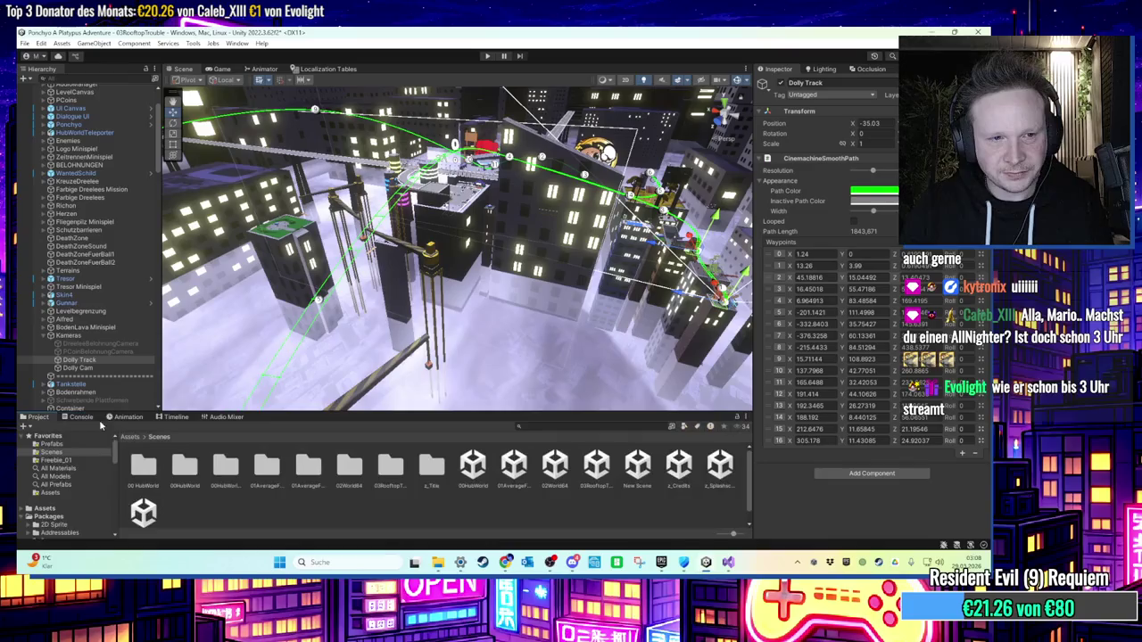
{"action": "left_click", "coordinate": [128, 417]}
{"action": "left_click", "coordinate": [78, 368]}
{"action": "left_click", "coordinate": [89, 437]}
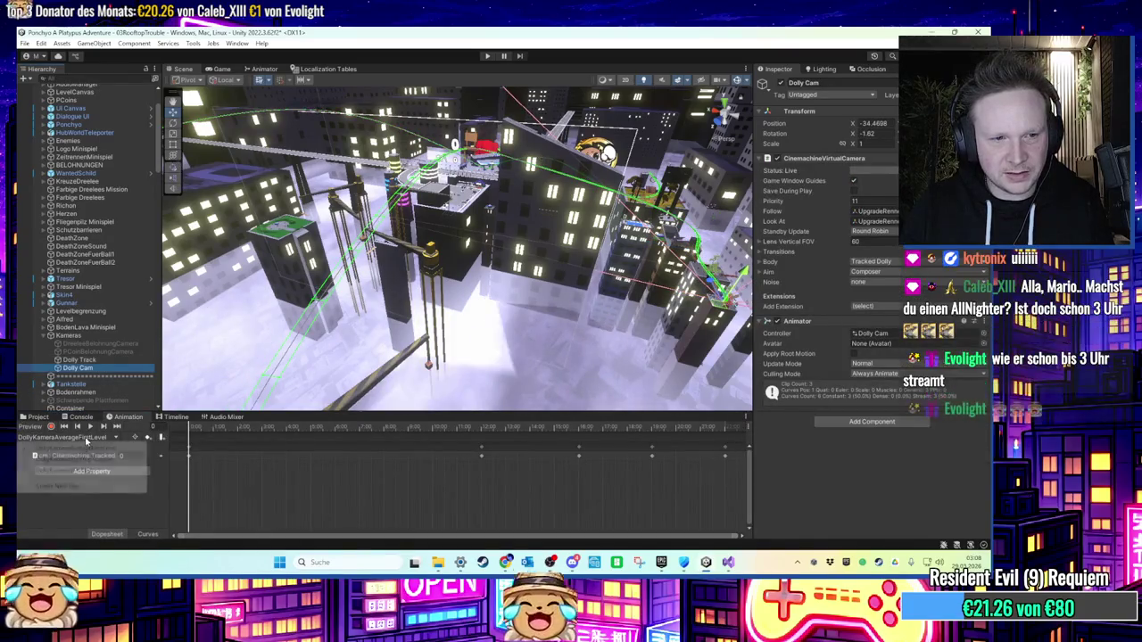
{"action": "left_click", "coordinate": [93, 457]}
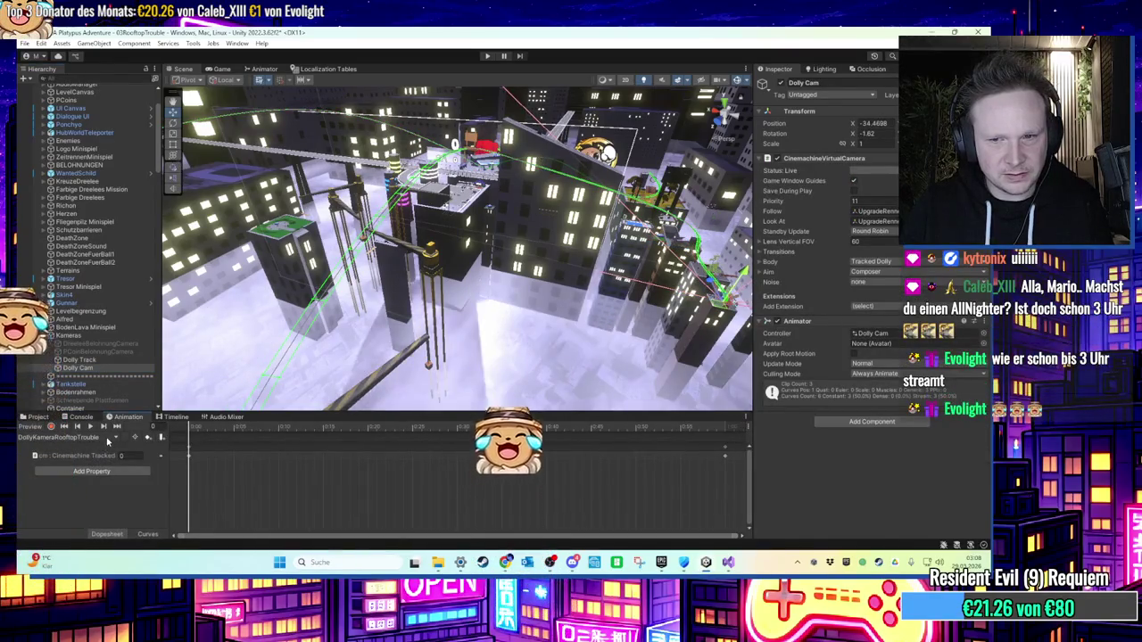
{"action": "left_click", "coordinate": [120, 438]}
{"action": "left_click", "coordinate": [101, 448]}
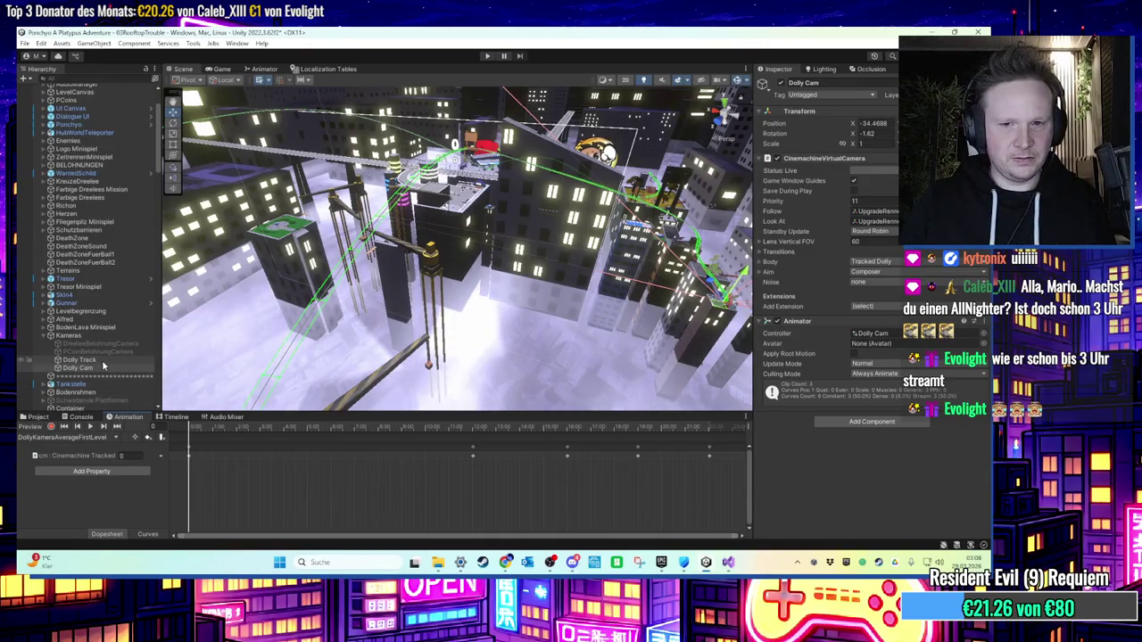
Step: In the DollyKameraRooftopTrouble clip, drag the final Path Position keyframe out to about 20 seconds
{"action": "left_click", "coordinate": [89, 437]}
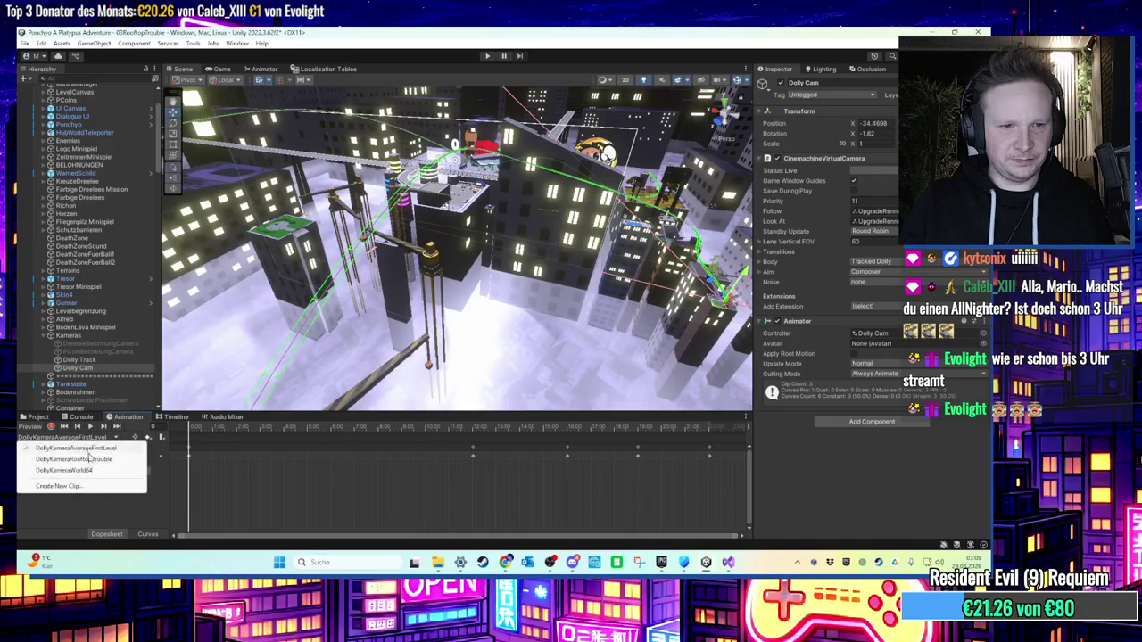
{"action": "left_click", "coordinate": [89, 459]}
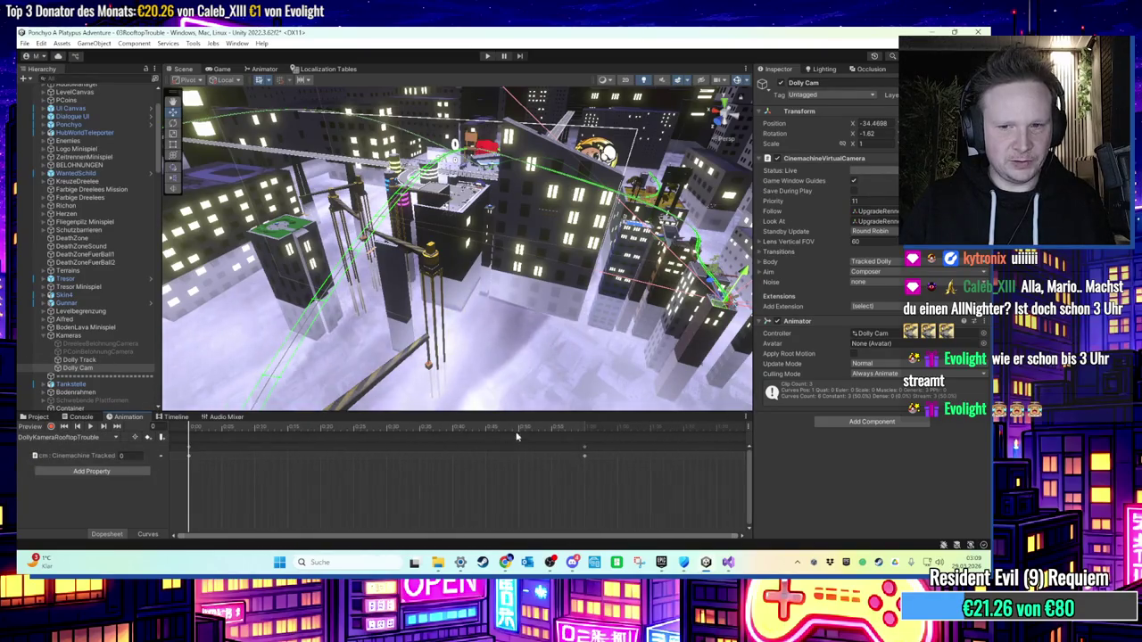
{"action": "scroll", "coordinate": [441, 456], "scroll_direction": "down", "scroll_amount": 4}
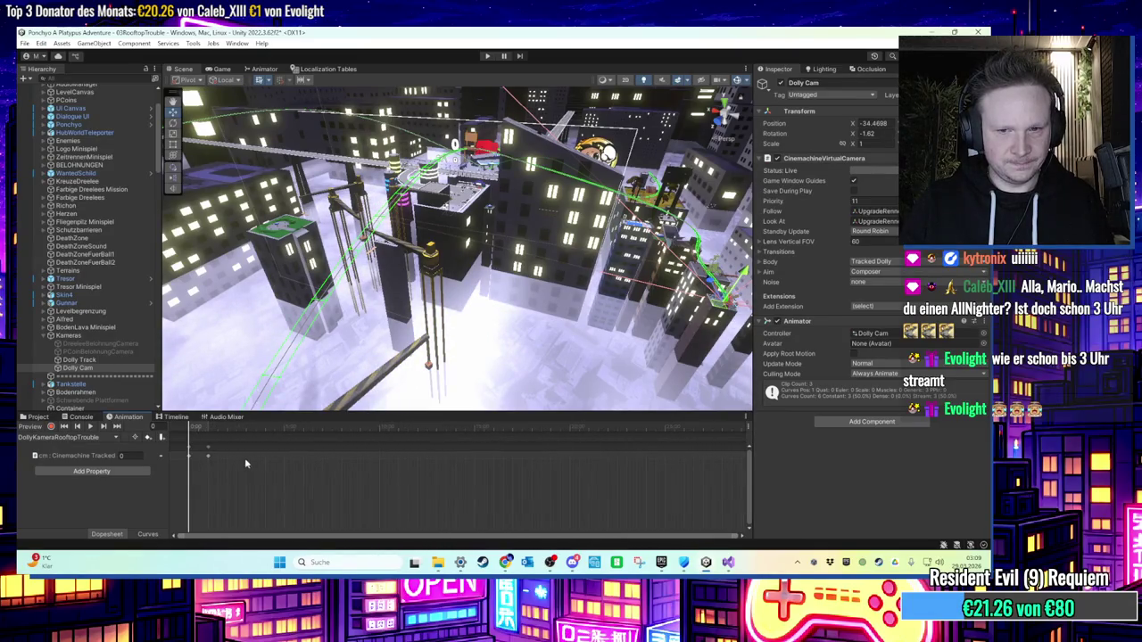
{"action": "left_click_drag", "start_coordinate": [212, 458], "coordinate": [572, 463]}
Step: Set LevelManager's Kamera Fahrt Benoetigte Zeit to 20 and enter Play mode
{"action": "scroll", "coordinate": [105, 124], "scroll_direction": "up", "scroll_amount": 3}
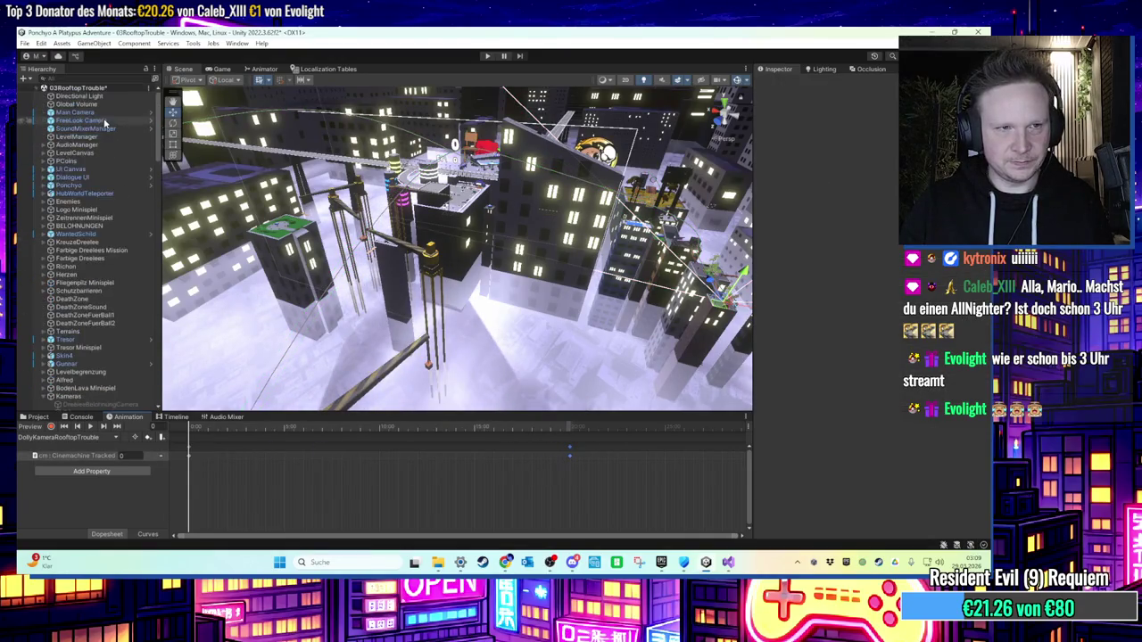
{"action": "left_click", "coordinate": [101, 138]}
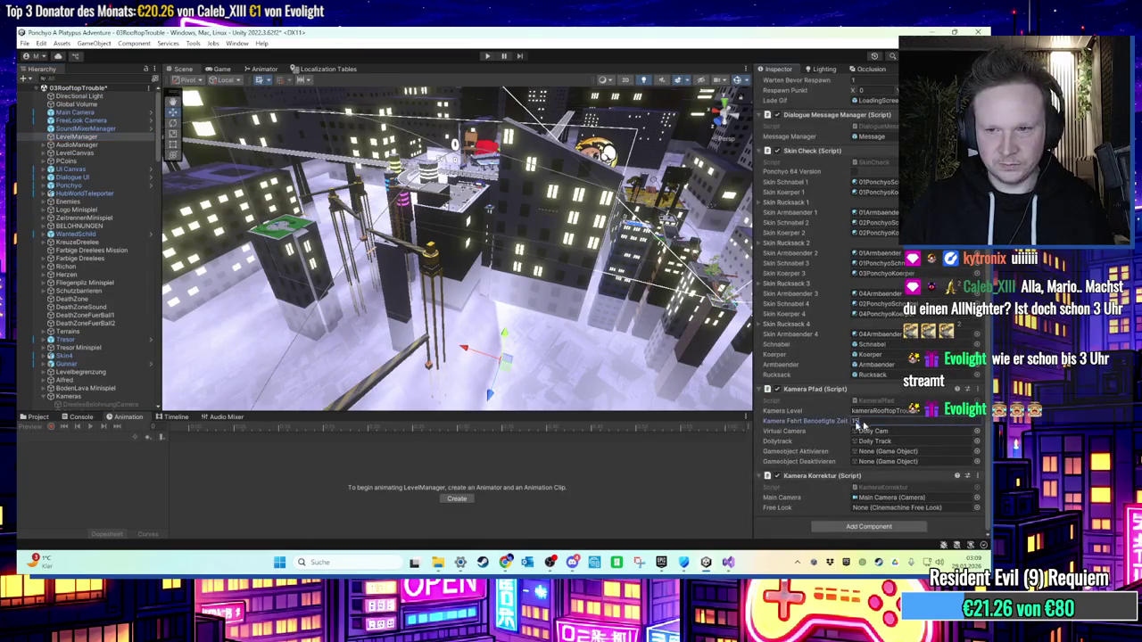
{"action": "type", "text": "20"}
{"action": "key", "text": "Return"}
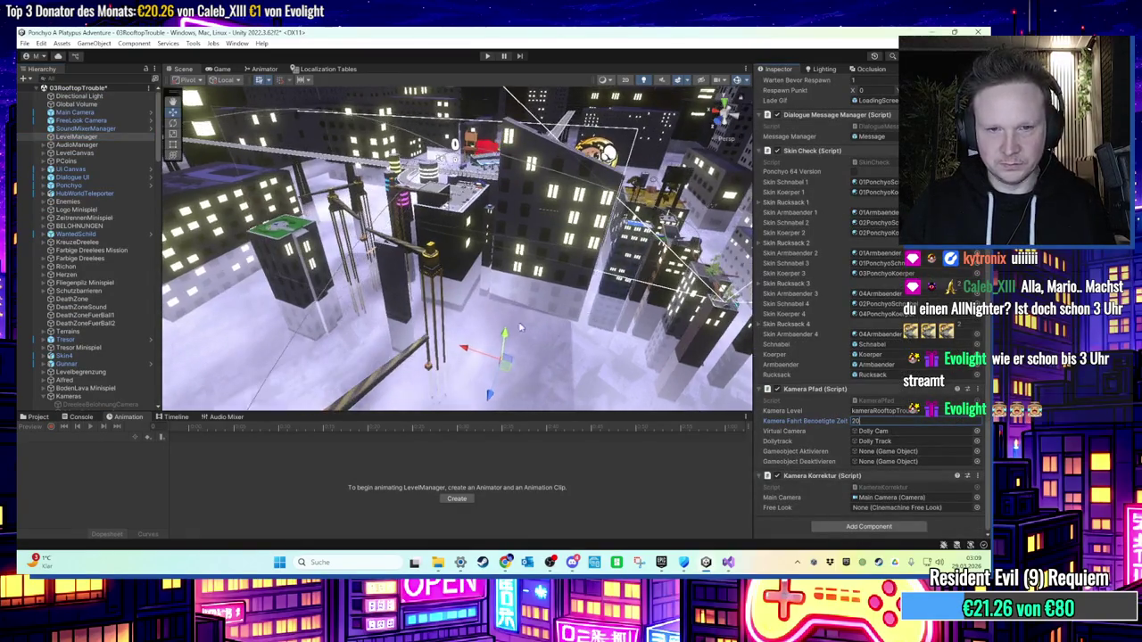
{"action": "key", "text": "ctrl+p"}
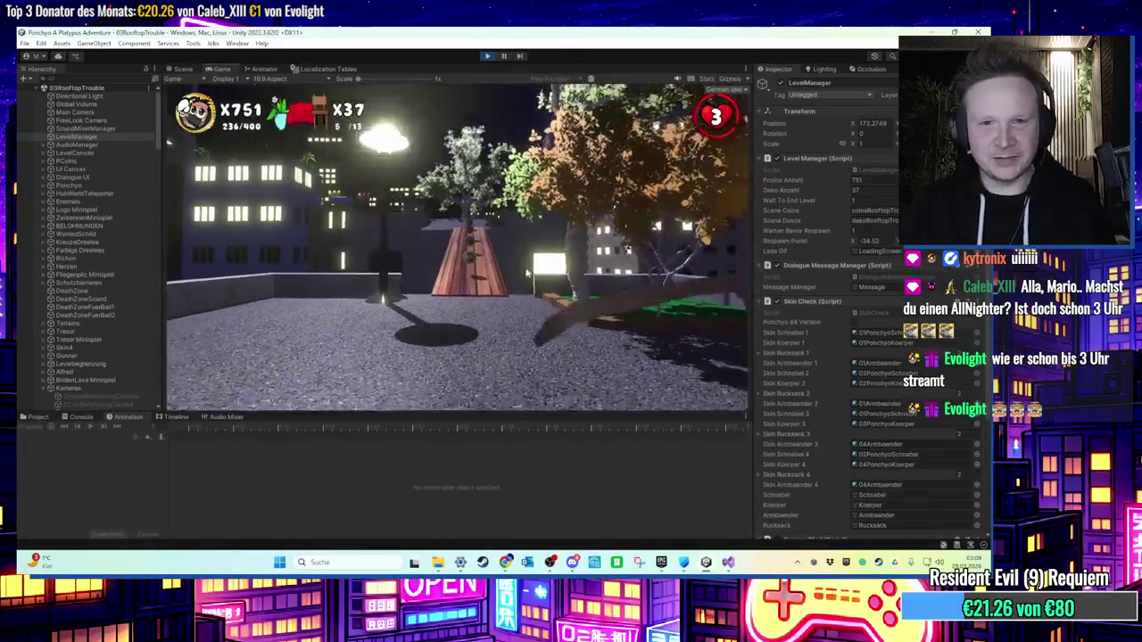
Step: Steer the character across the rooftop, then stop the running play test
{"action": "key", "text": "w"}
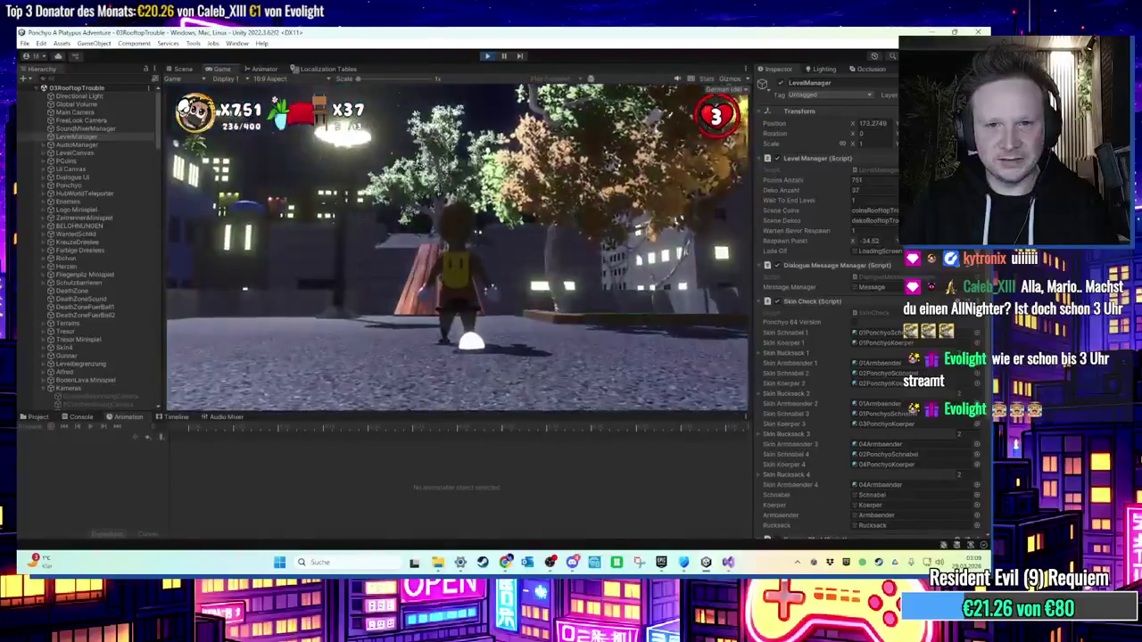
{"action": "key", "text": "super"}
{"action": "key", "text": "super"}
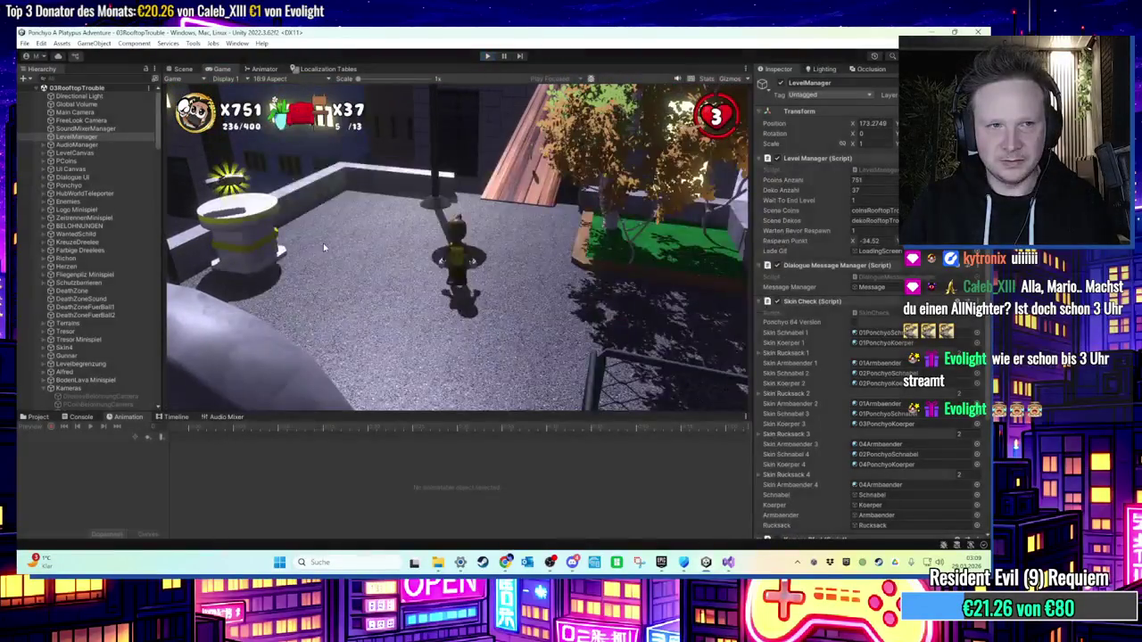
{"action": "key", "text": "ctrl+p"}
{"action": "scroll", "coordinate": [814, 274], "scroll_direction": "down", "scroll_amount": 5}
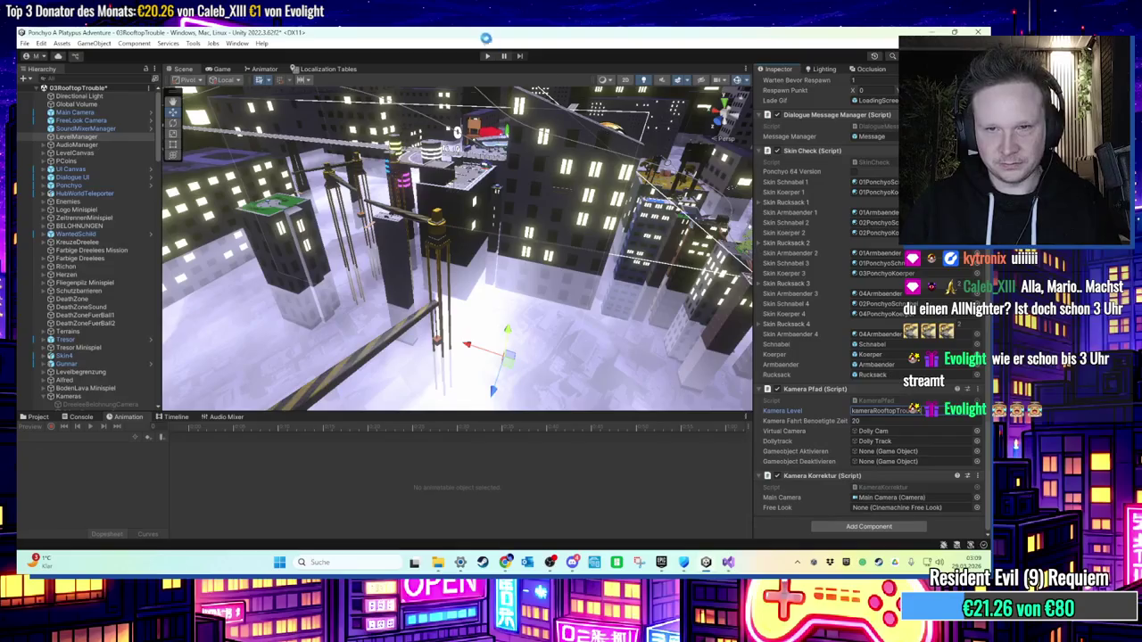
Step: Run the level again, watch the camera flyover, then exit Play Mode
{"action": "left_click", "coordinate": [487, 56]}
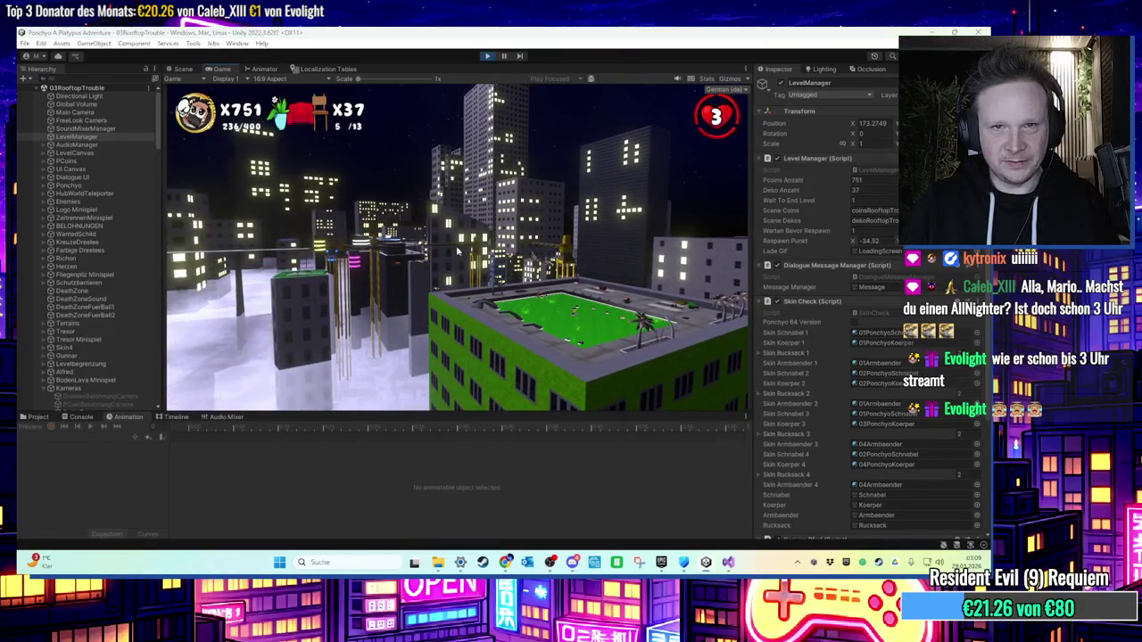
{"action": "key", "text": "super"}
{"action": "left_click", "coordinate": [486, 56]}
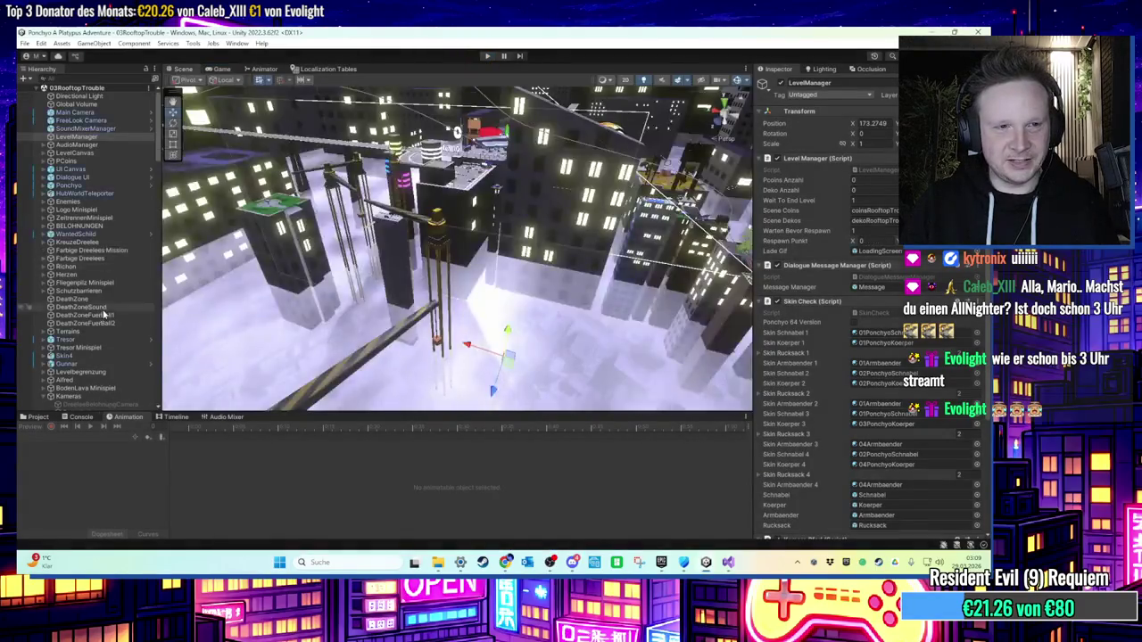
Step: Select Dolly Cam, switch to the DollyKameraRooftopTrouble clip and scrub between frames 1199 and 1324
{"action": "left_click", "coordinate": [114, 238]}
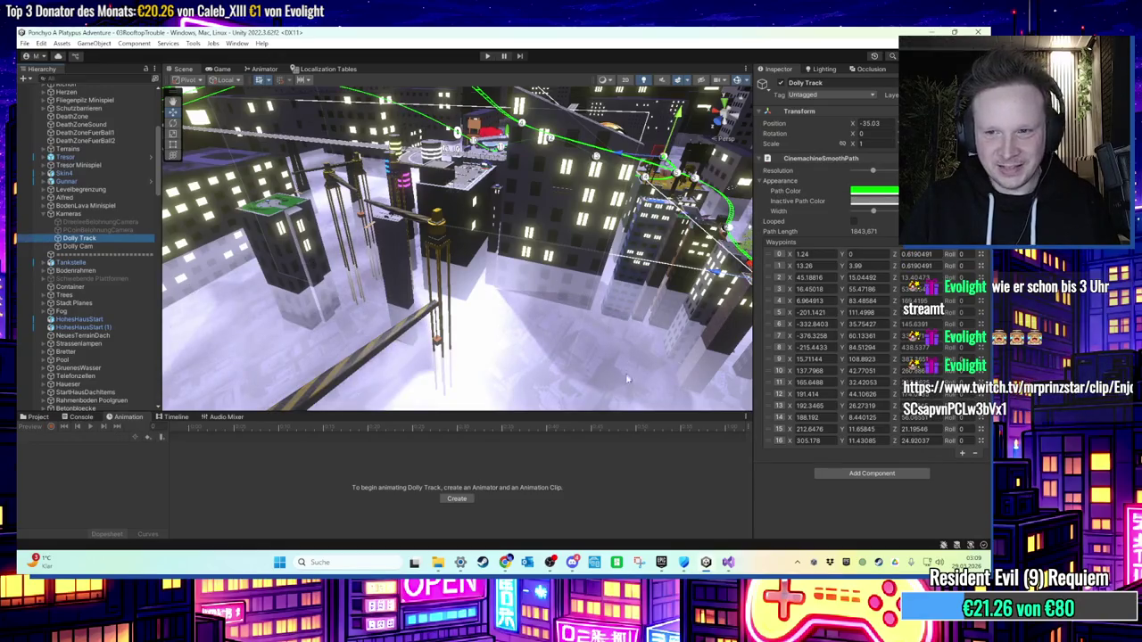
{"action": "key", "text": "Down"}
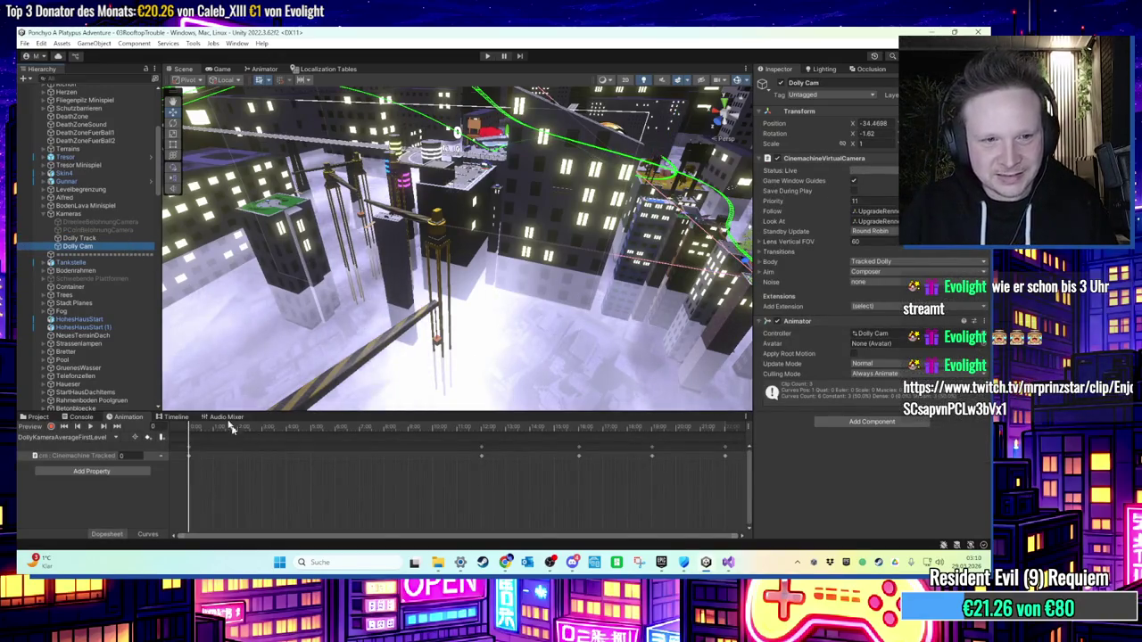
{"action": "left_click", "coordinate": [89, 438]}
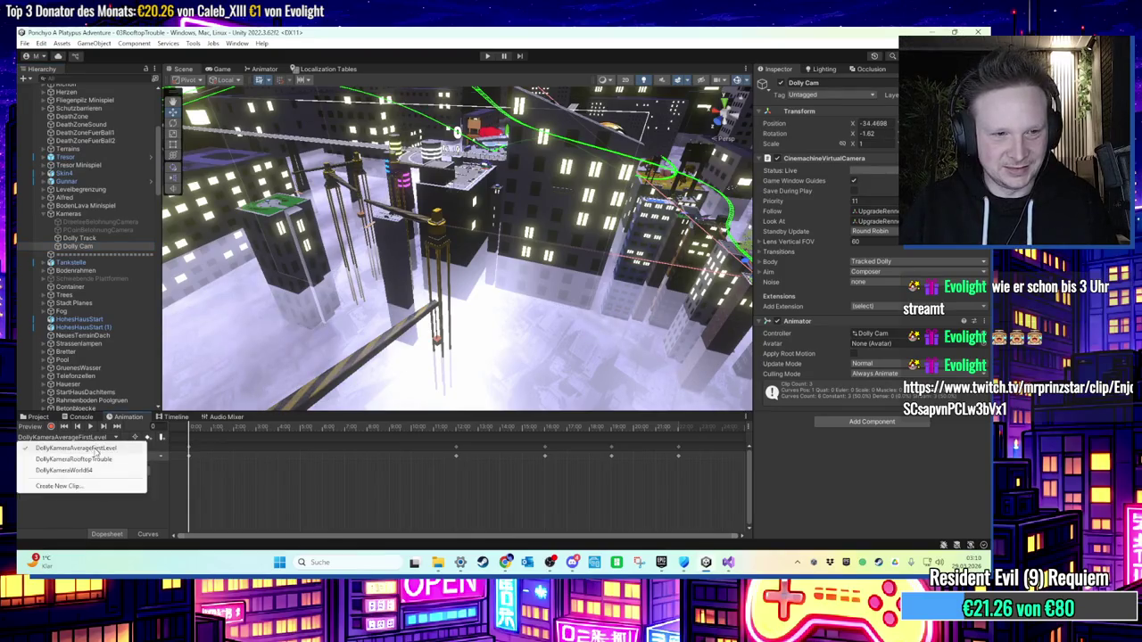
{"action": "left_click", "coordinate": [100, 461]}
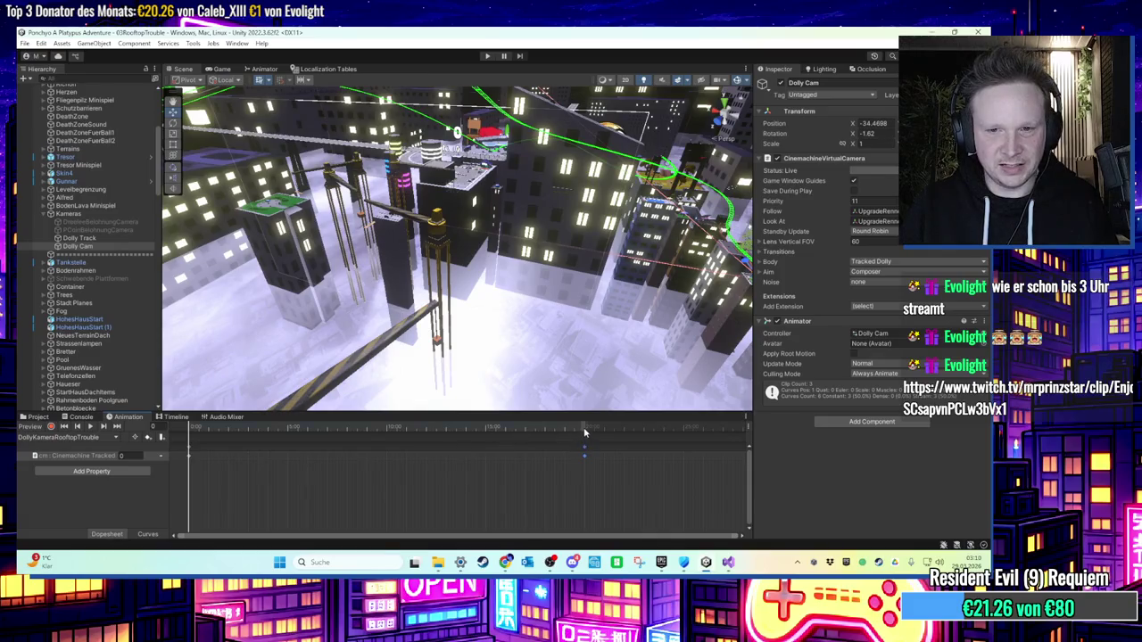
{"action": "left_click", "coordinate": [584, 432]}
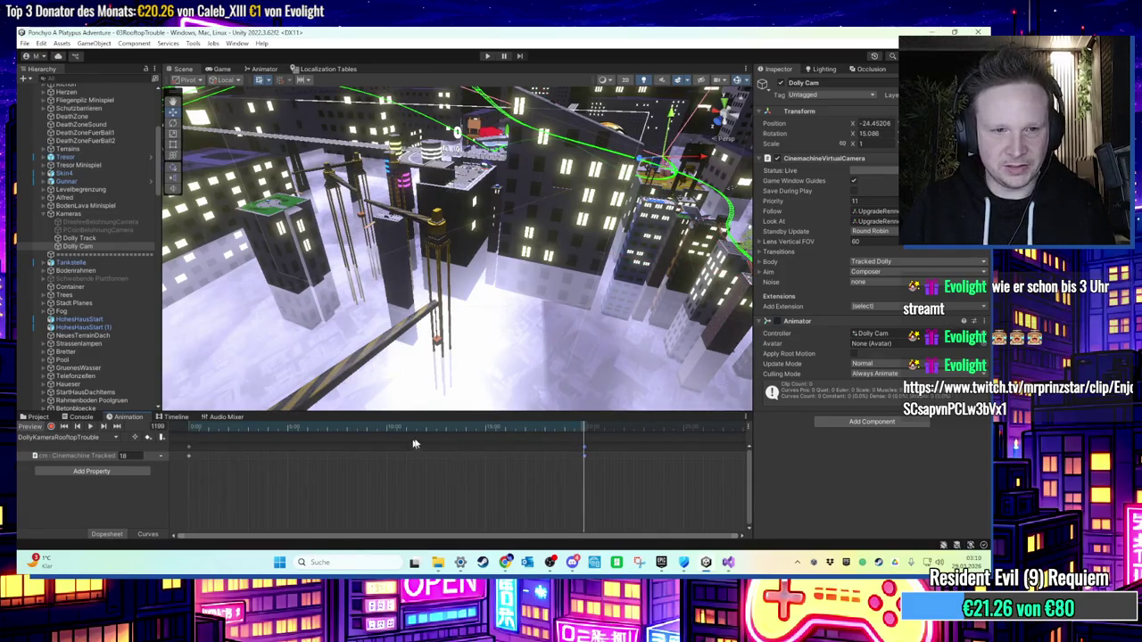
{"action": "left_click", "coordinate": [582, 429]}
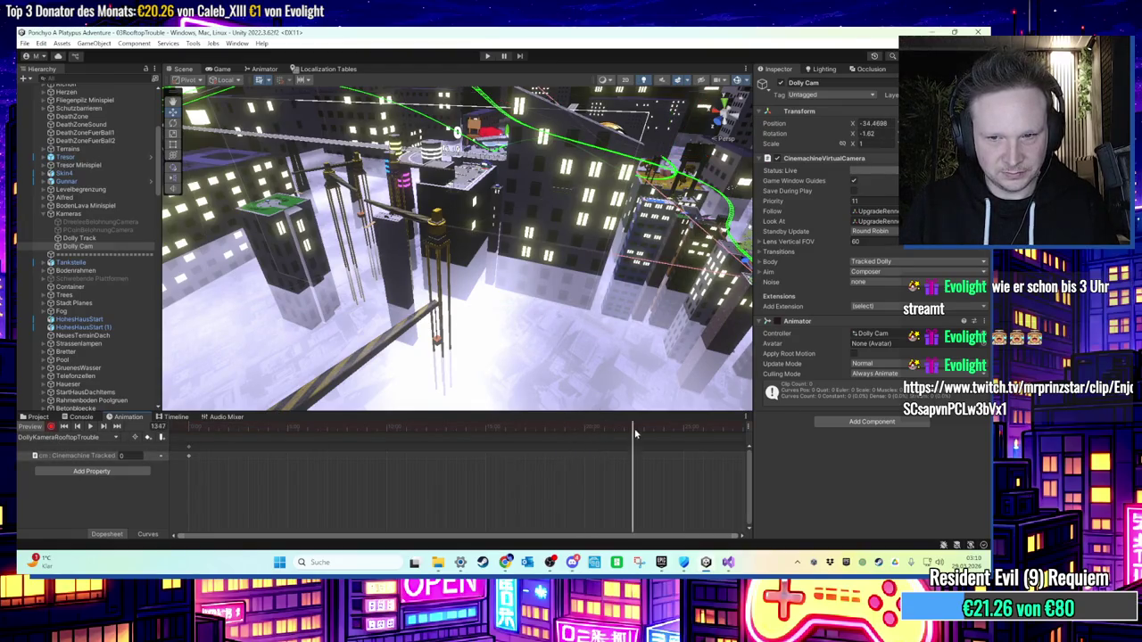
{"action": "left_click_drag", "start_coordinate": [637, 433], "coordinate": [625, 436]}
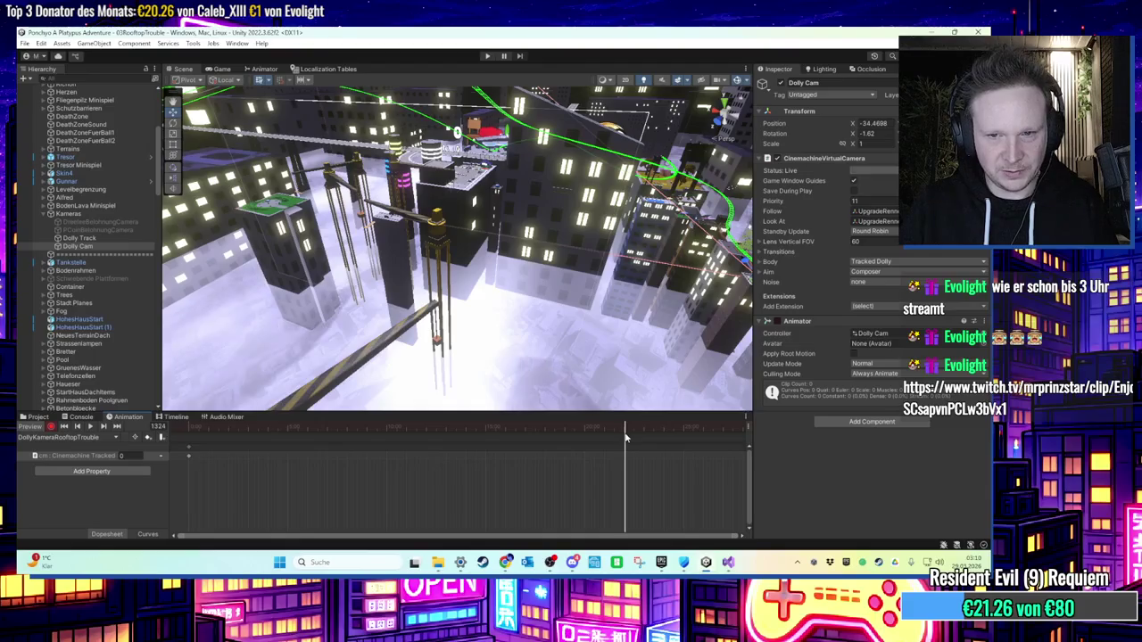
Step: Reselect Dolly Cam and reload its DollyKameraRooftopTrouble clip
{"action": "left_click", "coordinate": [115, 237]}
{"action": "left_click", "coordinate": [114, 246]}
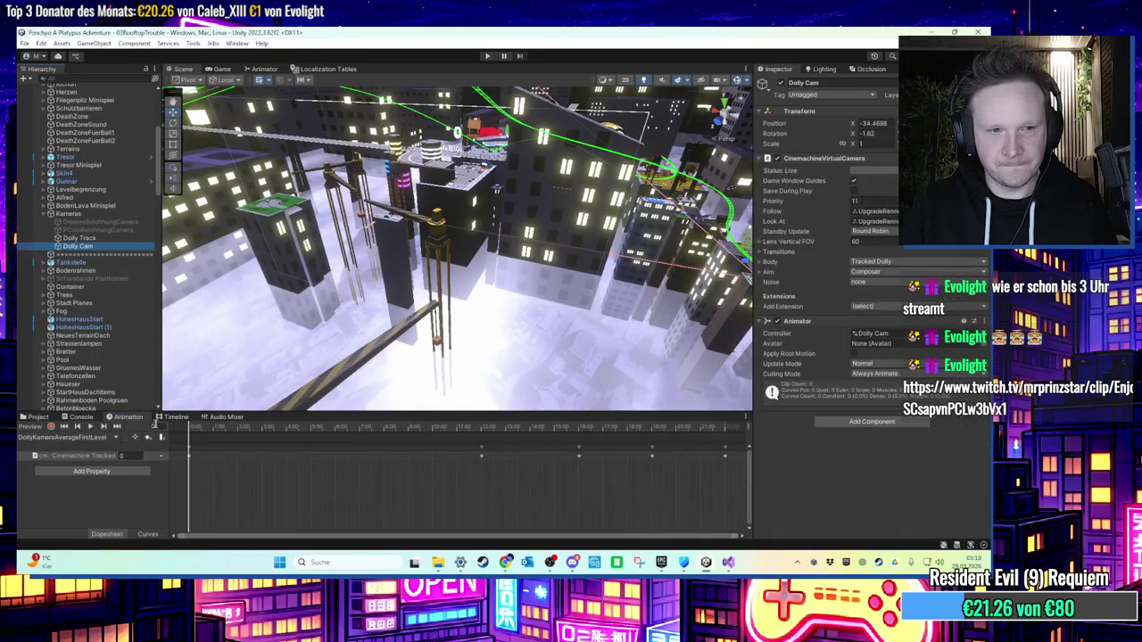
{"action": "left_click", "coordinate": [89, 439]}
{"action": "left_click", "coordinate": [94, 459]}
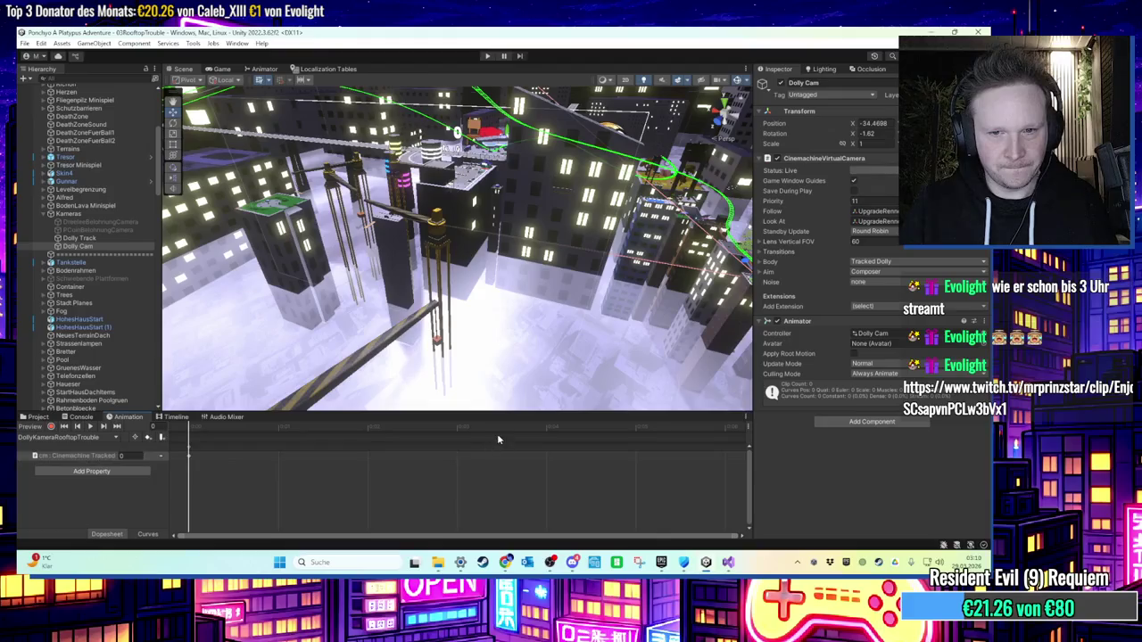
{"action": "scroll", "coordinate": [496, 446], "scroll_direction": "down", "scroll_amount": 3}
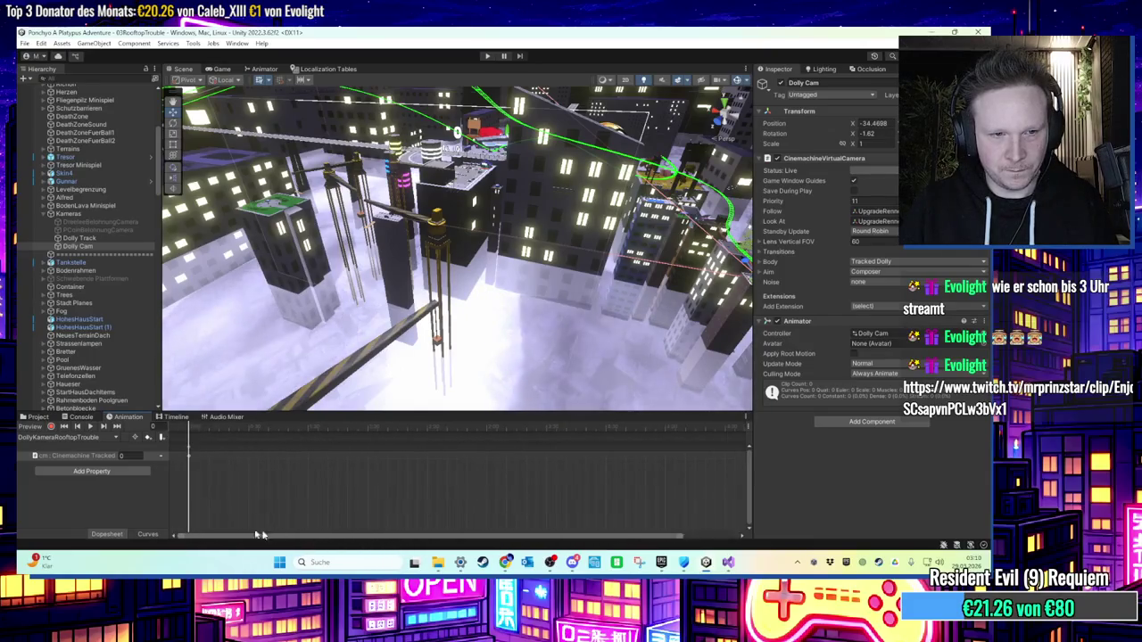
Step: Compare with the DollyKameraAverageFirstLevel clip, then return to DollyKameraRooftopTrouble
{"action": "left_click", "coordinate": [89, 438]}
{"action": "left_click", "coordinate": [89, 453]}
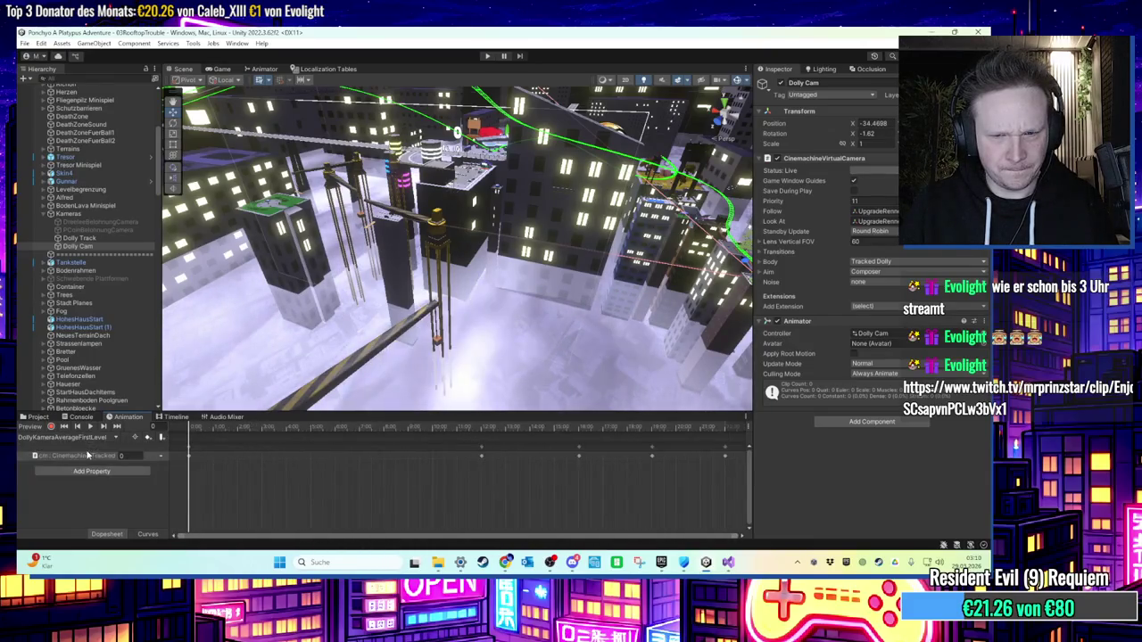
{"action": "left_click", "coordinate": [98, 438]}
{"action": "left_click", "coordinate": [89, 462]}
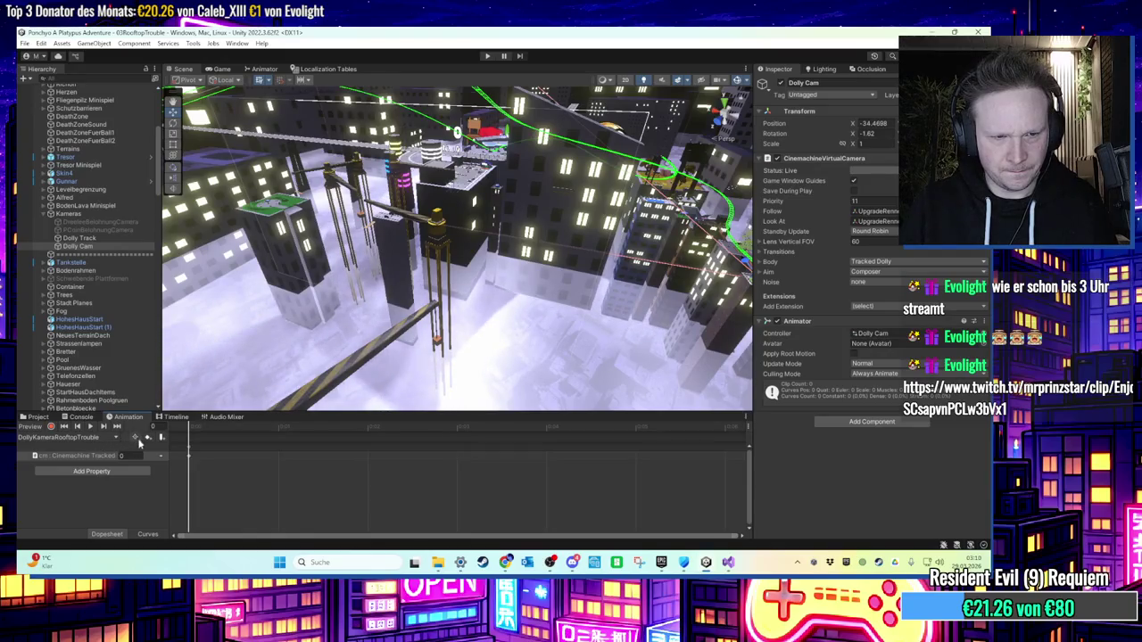
Step: Select the Cinemachine Tracked property, move the clip time from frame 0 to about 1503, and reselect Dolly Cam
{"action": "left_click", "coordinate": [163, 458]}
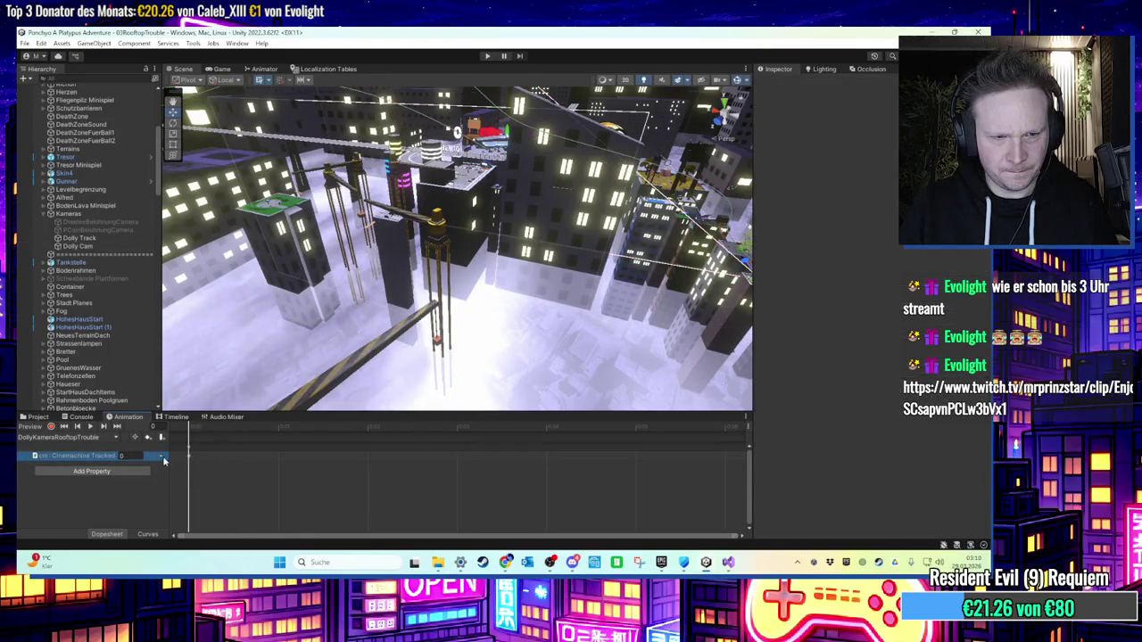
{"action": "scroll", "coordinate": [339, 455], "scroll_direction": "down", "scroll_amount": 2}
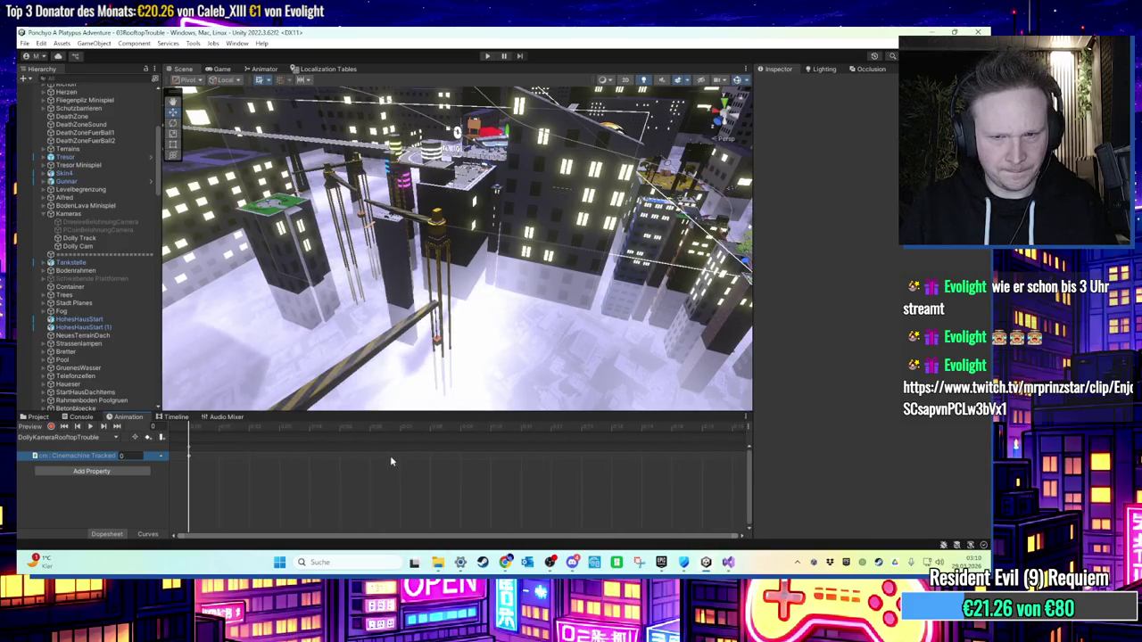
{"action": "scroll", "coordinate": [393, 455], "scroll_direction": "down", "scroll_amount": 2}
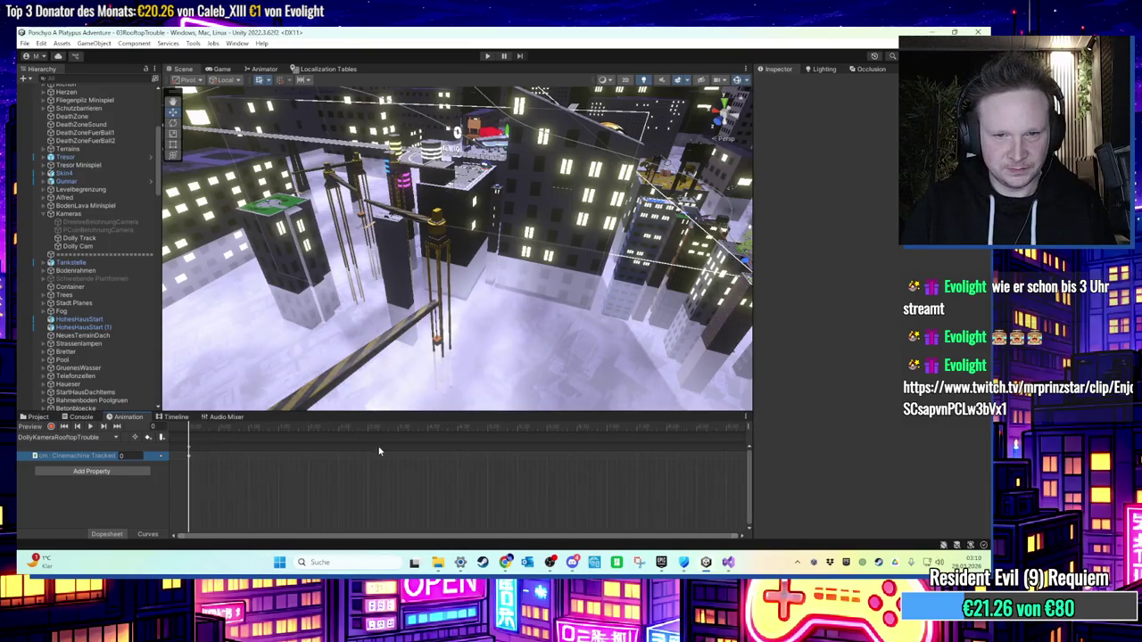
{"action": "mouse_move", "coordinate": [306, 428]}
{"action": "left_mouse_down"}
{"action": "mouse_move", "coordinate": [360, 428]}
{"action": "mouse_move", "coordinate": [196, 435]}
{"action": "left_mouse_up"}
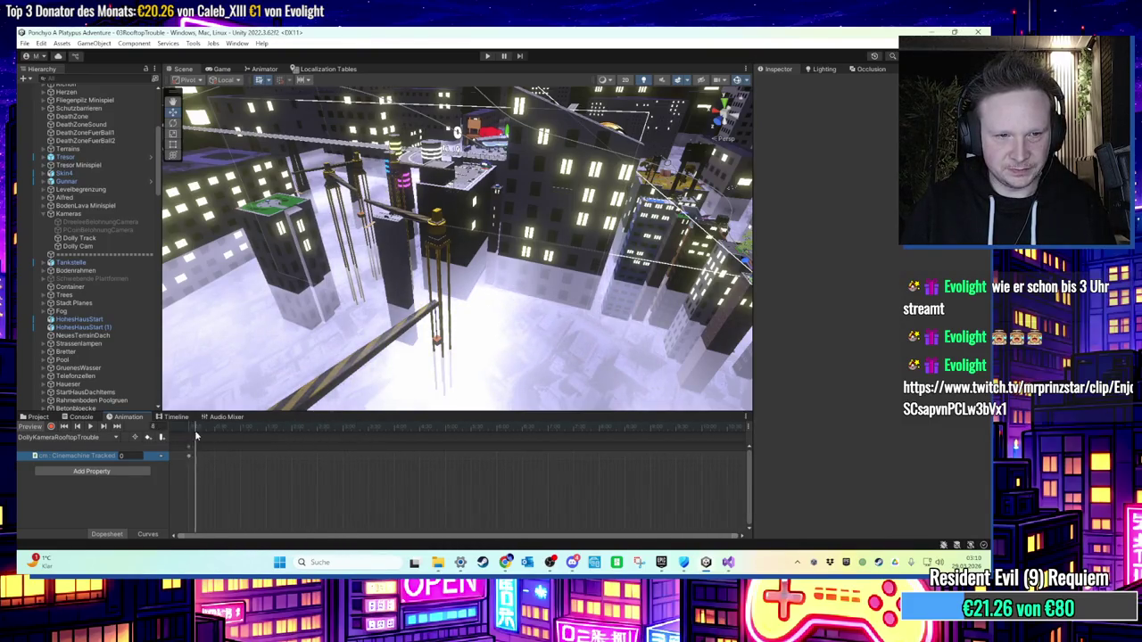
{"action": "left_click", "coordinate": [590, 435]}
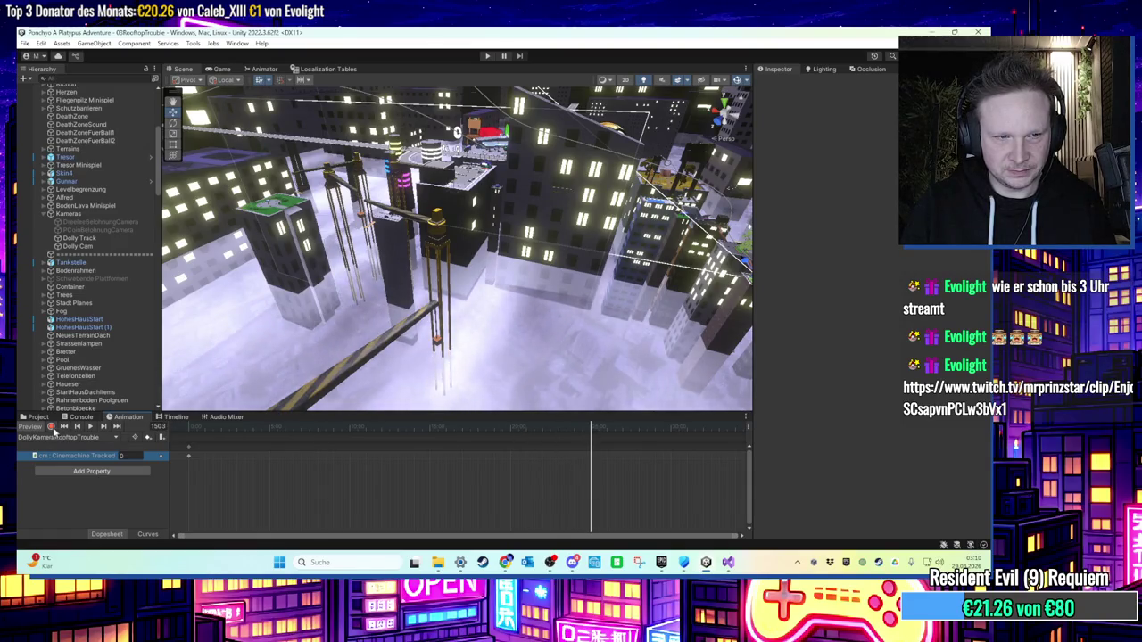
{"action": "left_click", "coordinate": [111, 248]}
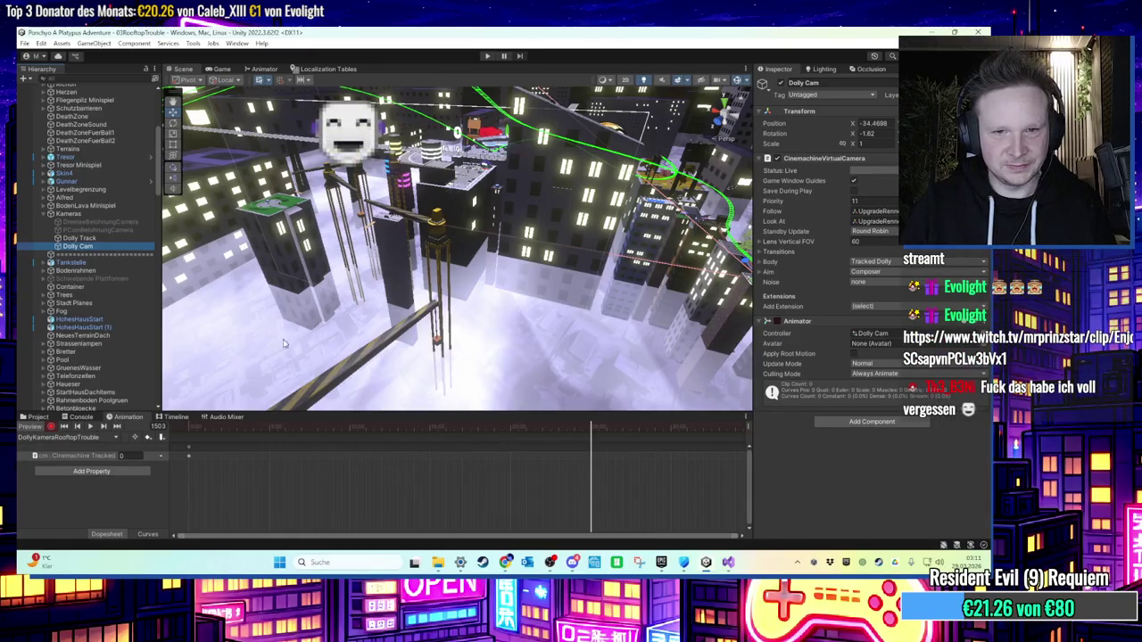
Step: Record a Tracked Dolly Path Position of 16 at frame 1503, then stop recording
{"action": "mouse_move", "coordinate": [284, 344]}
{"action": "left_mouse_down"}
{"action": "mouse_move", "coordinate": [563, 270]}
{"action": "mouse_move", "coordinate": [175, 241]}
{"action": "left_mouse_up"}
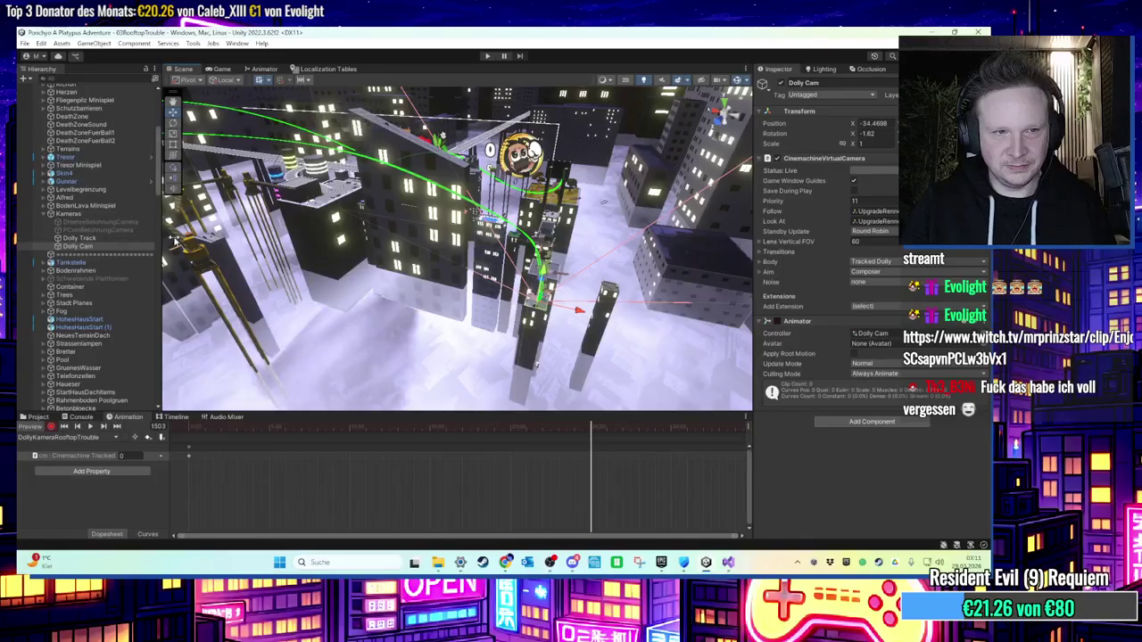
{"action": "left_click", "coordinate": [761, 263]}
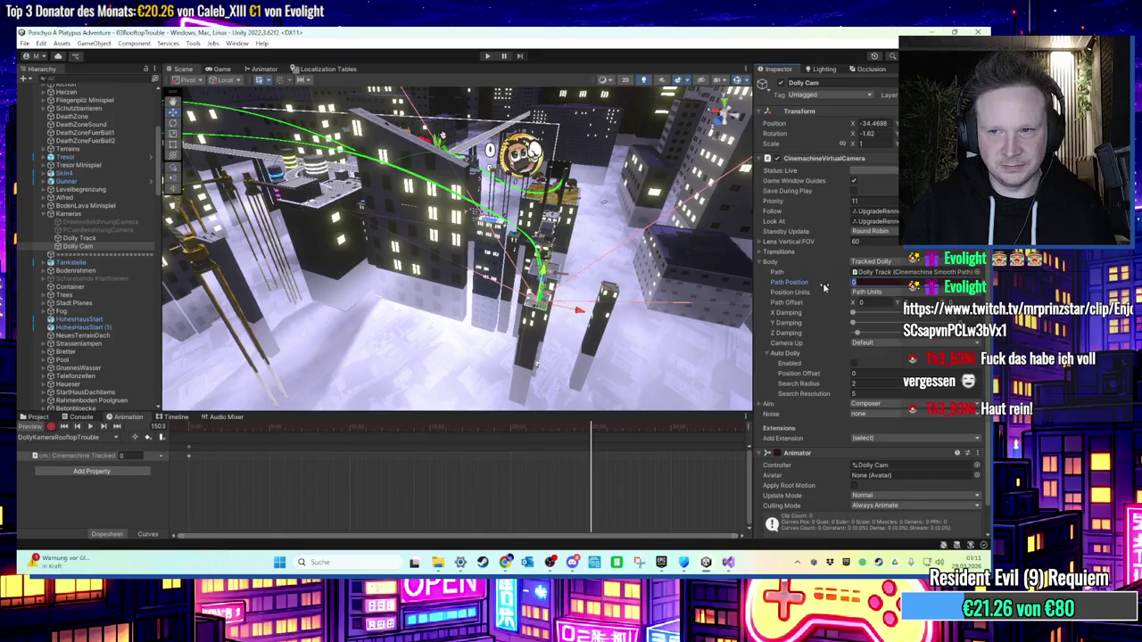
{"action": "left_click_drag", "start_coordinate": [824, 286], "coordinate": [848, 287]}
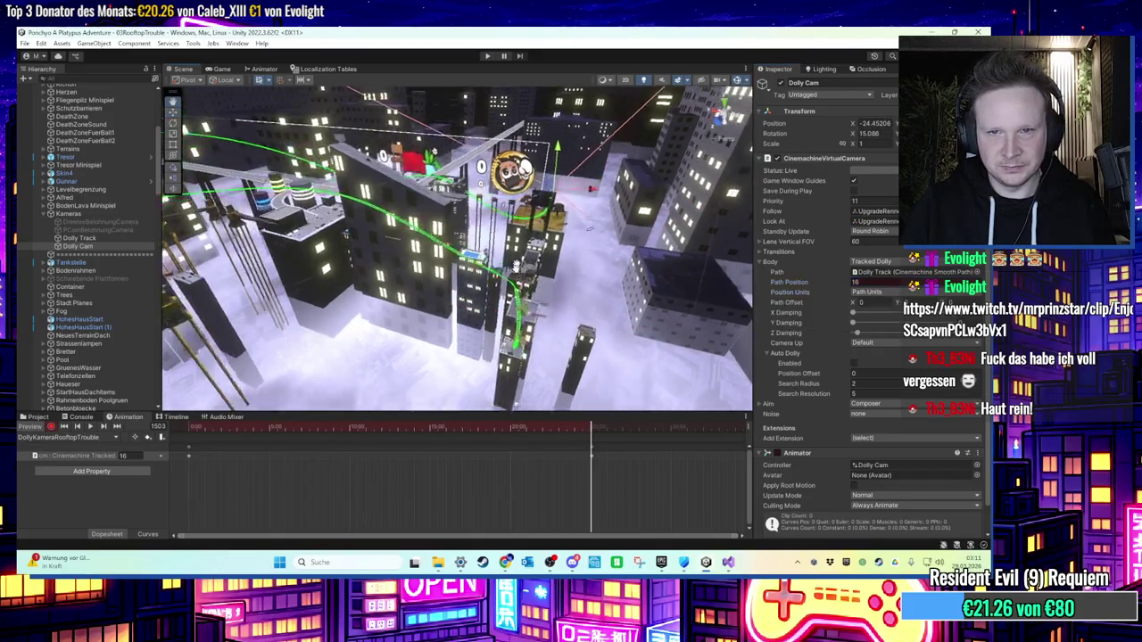
{"action": "left_click_drag", "start_coordinate": [516, 265], "coordinate": [524, 284]}
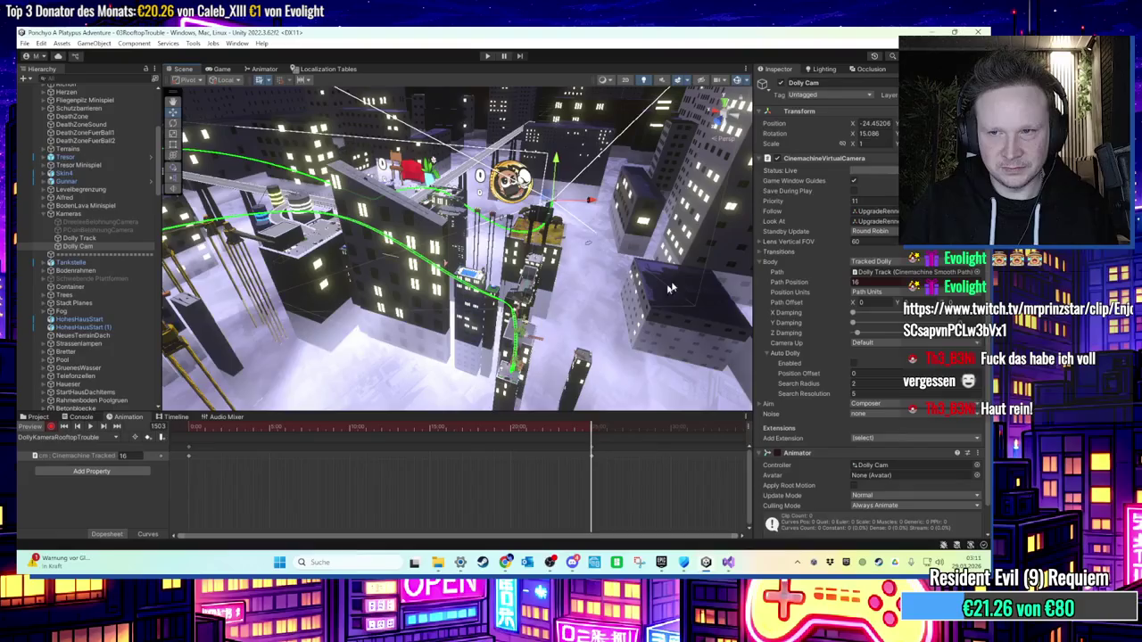
{"action": "left_click", "coordinate": [51, 426]}
{"action": "scroll", "coordinate": [104, 153], "scroll_direction": "up", "scroll_amount": 5}
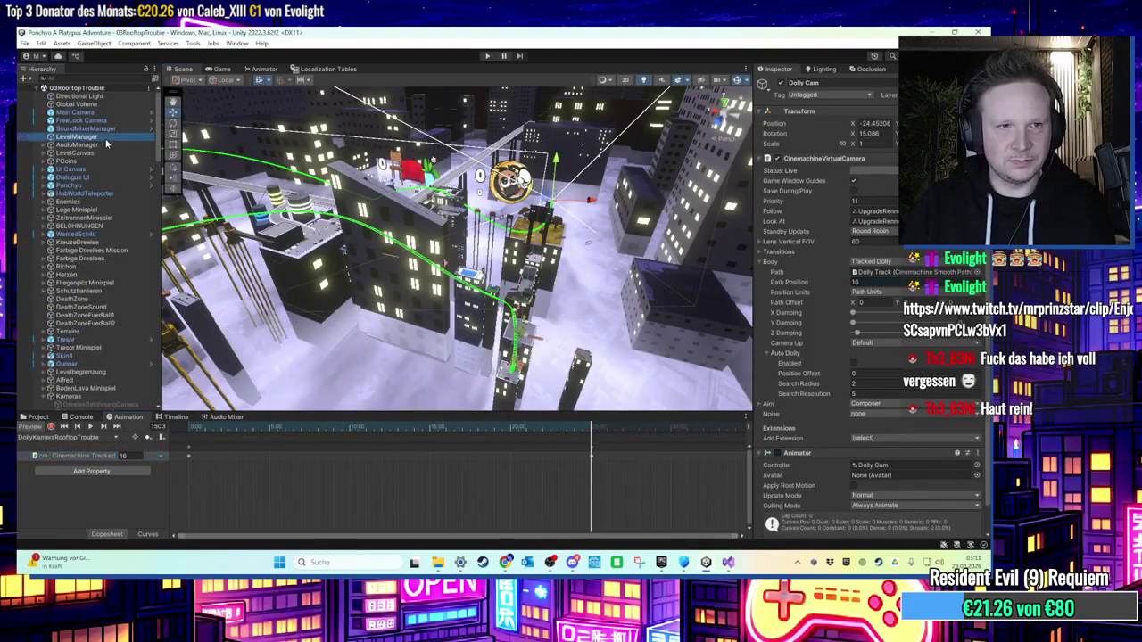
Step: Raise LevelManager's camera ride time from 20 to 25, then view the Dolly Track near the green roof
{"action": "left_click", "coordinate": [893, 421]}
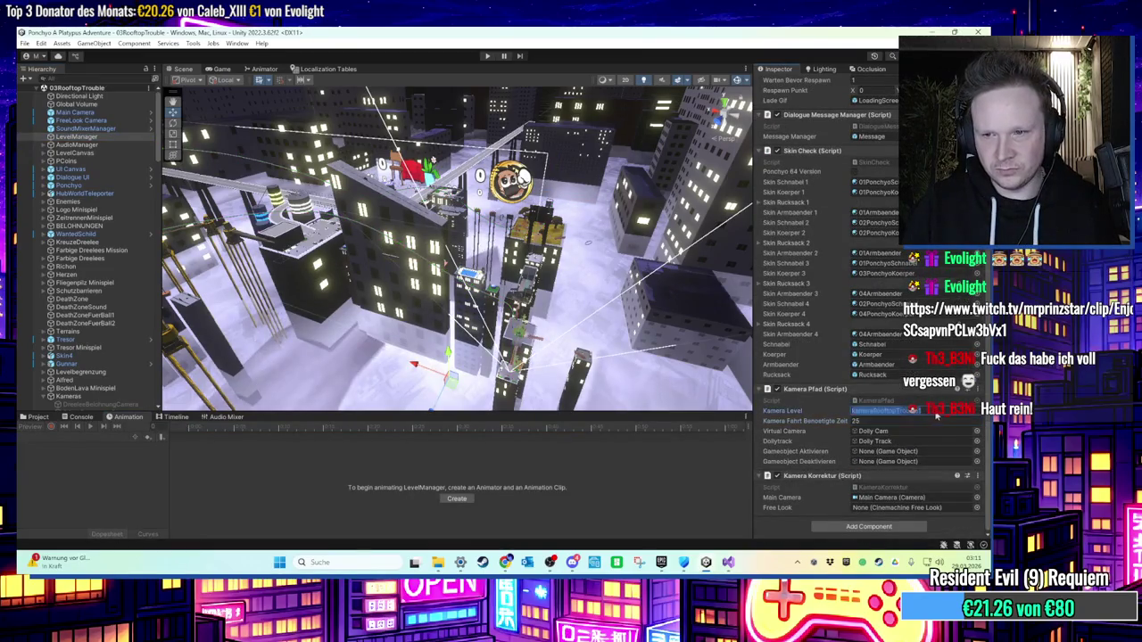
{"action": "left_click", "coordinate": [935, 413]}
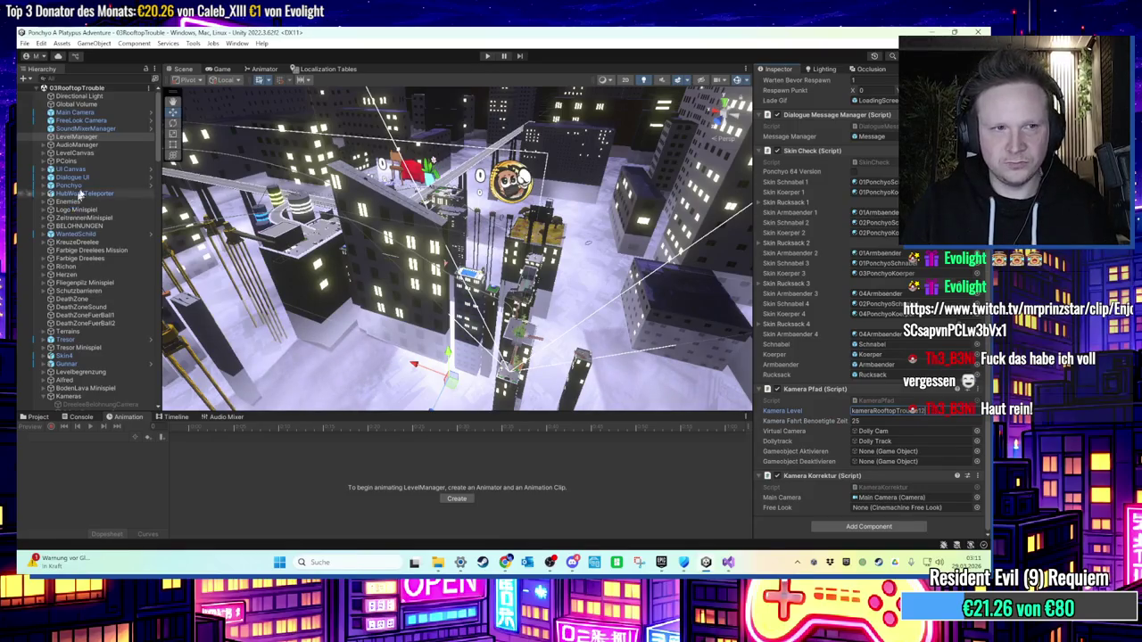
{"action": "scroll", "coordinate": [98, 403], "scroll_direction": "down", "scroll_amount": 2}
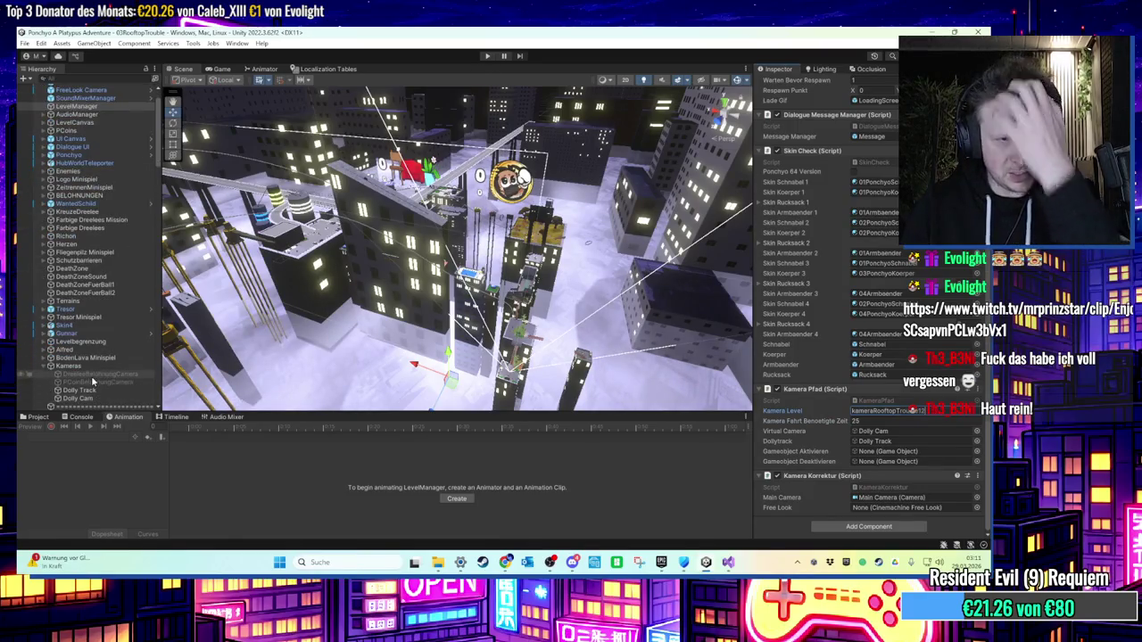
{"action": "left_click", "coordinate": [79, 390]}
{"action": "mouse_move", "coordinate": [464, 250]}
{"action": "left_mouse_down"}
{"action": "mouse_move", "coordinate": [513, 233]}
{"action": "mouse_move", "coordinate": [520, 257]}
{"action": "mouse_move", "coordinate": [508, 223]}
{"action": "left_mouse_up"}
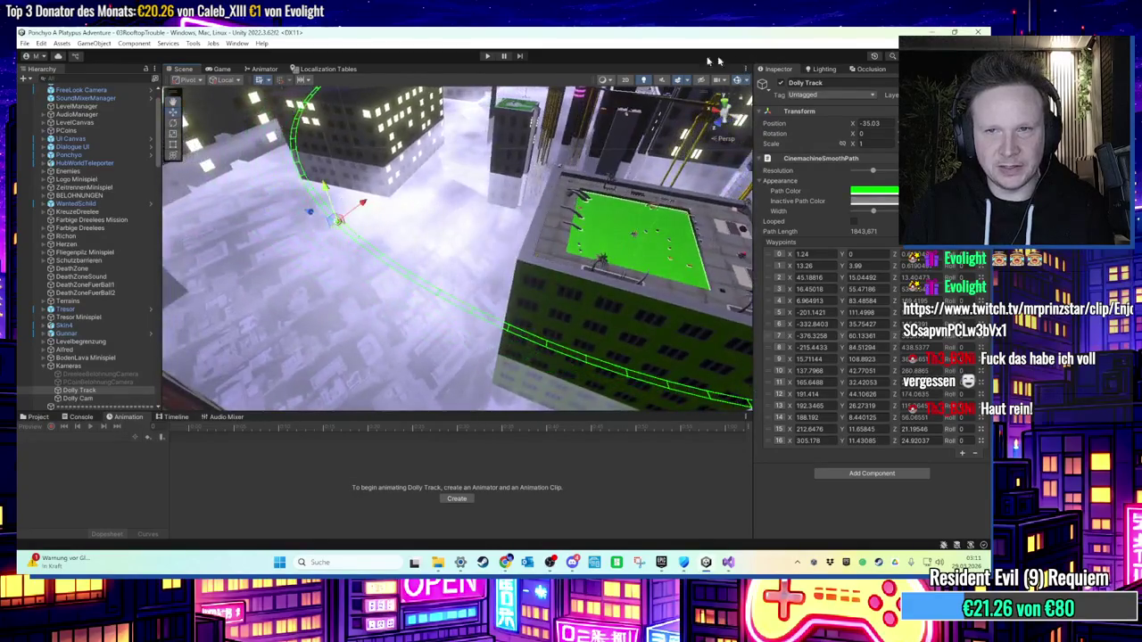
Step: Play-test the level to watch the camera reach the green-roofed building, then pause
{"action": "left_click", "coordinate": [486, 56]}
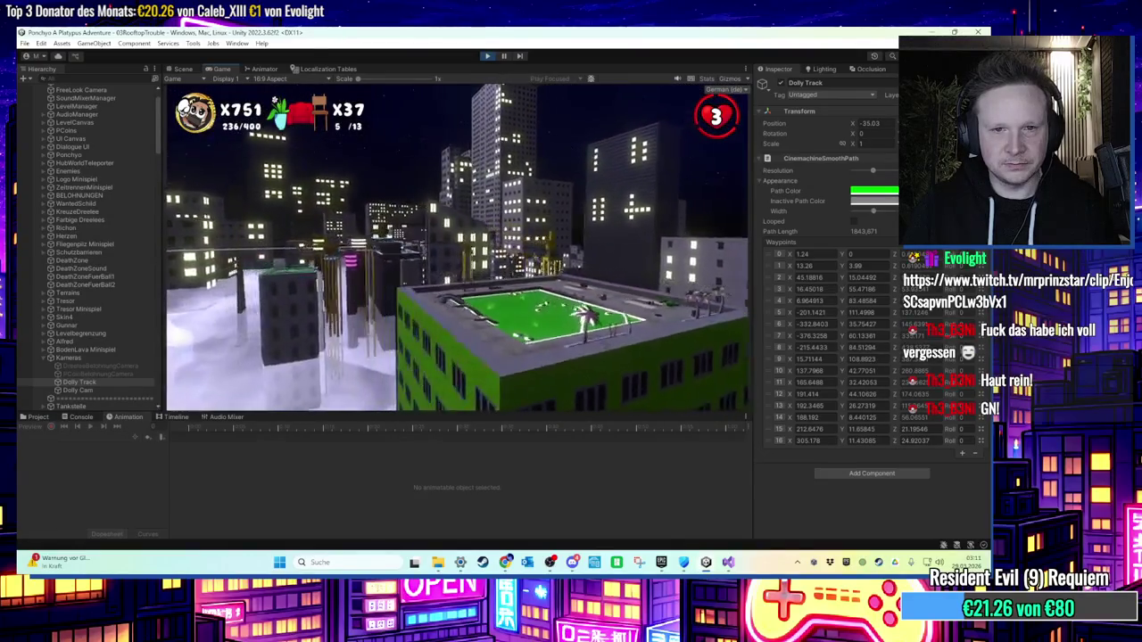
{"action": "key", "text": "super"}
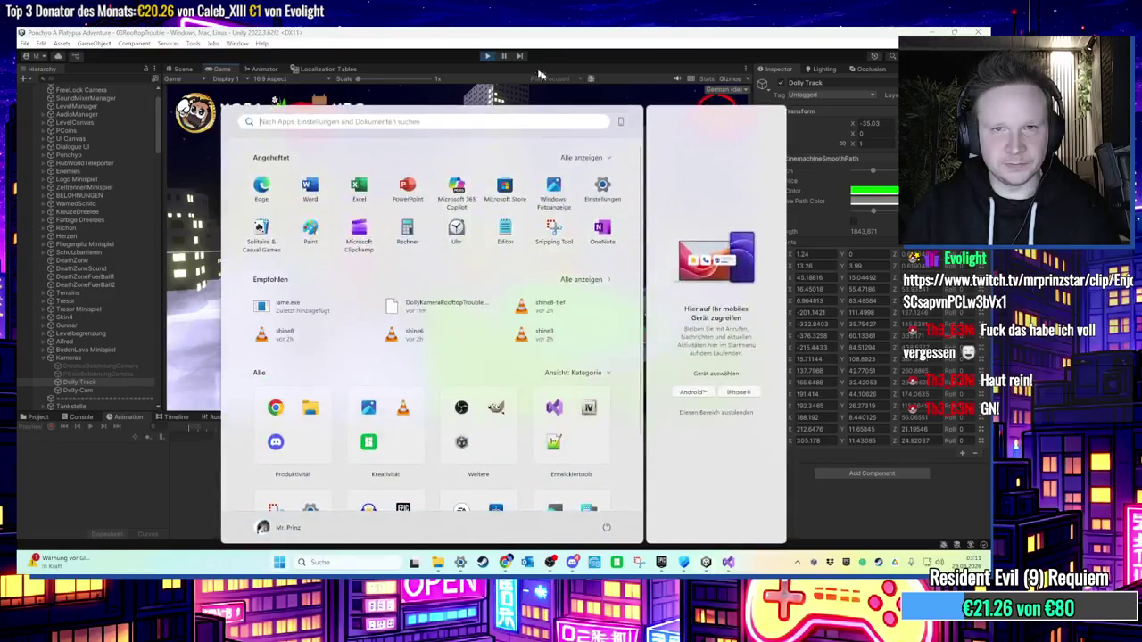
{"action": "key", "text": "Escape"}
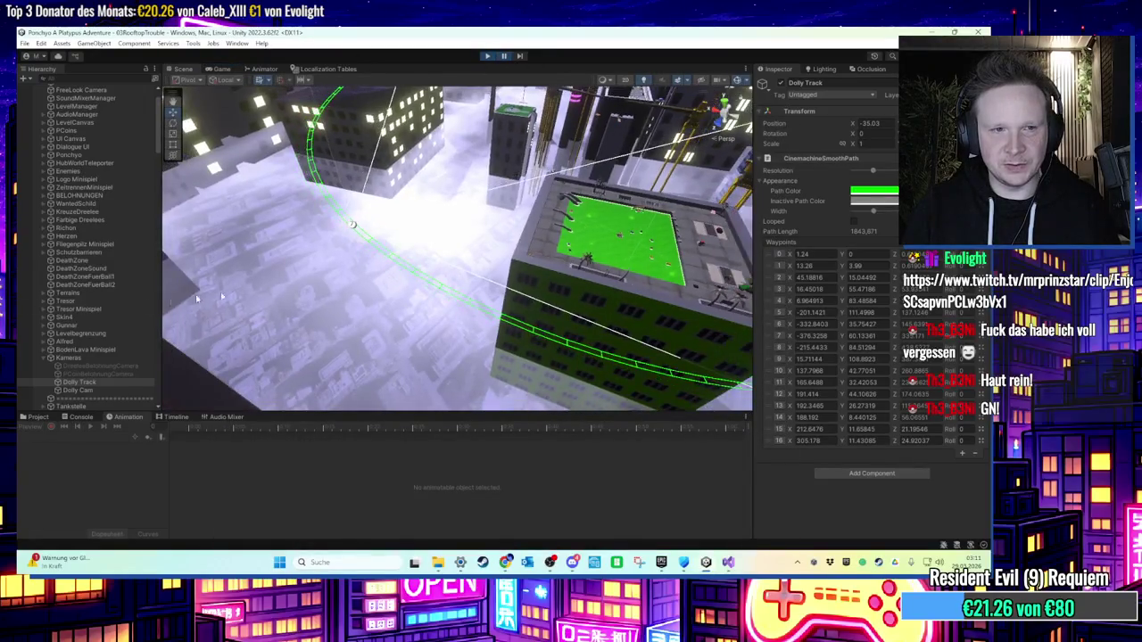
Step: Preview Dolly Cam's clip at frame 549, stop the play-test, and reselect Dolly Cam
{"action": "double_click", "coordinate": [77, 391]}
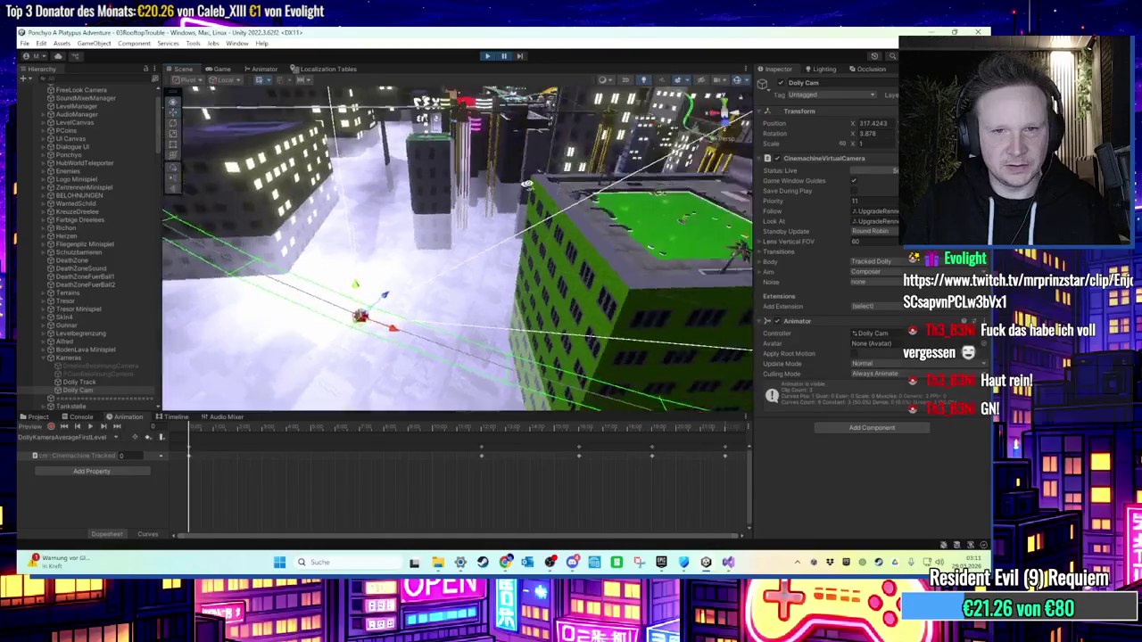
{"action": "left_click_drag", "start_coordinate": [194, 432], "coordinate": [412, 428]}
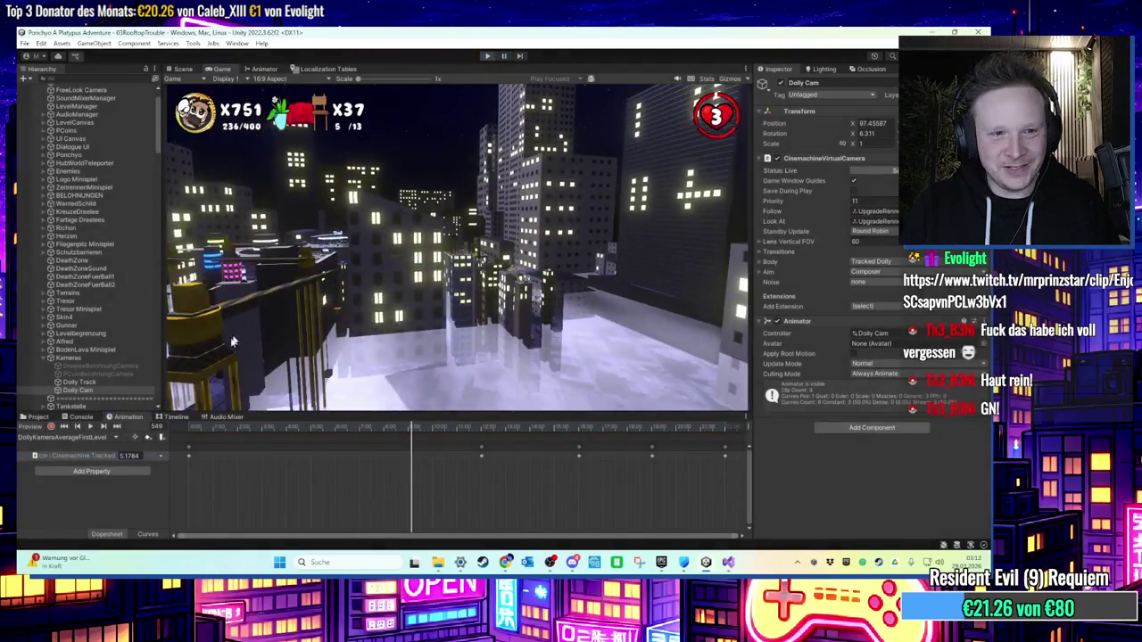
{"action": "left_click", "coordinate": [487, 56]}
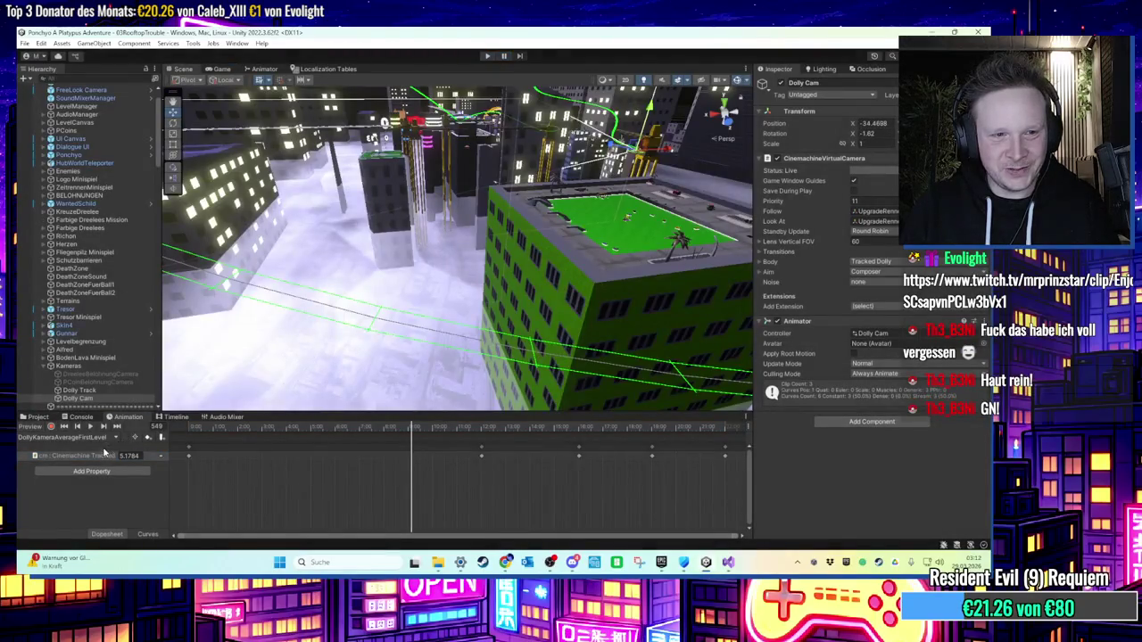
{"action": "scroll", "coordinate": [112, 344], "scroll_direction": "down", "scroll_amount": 3}
{"action": "left_click", "coordinate": [89, 330]}
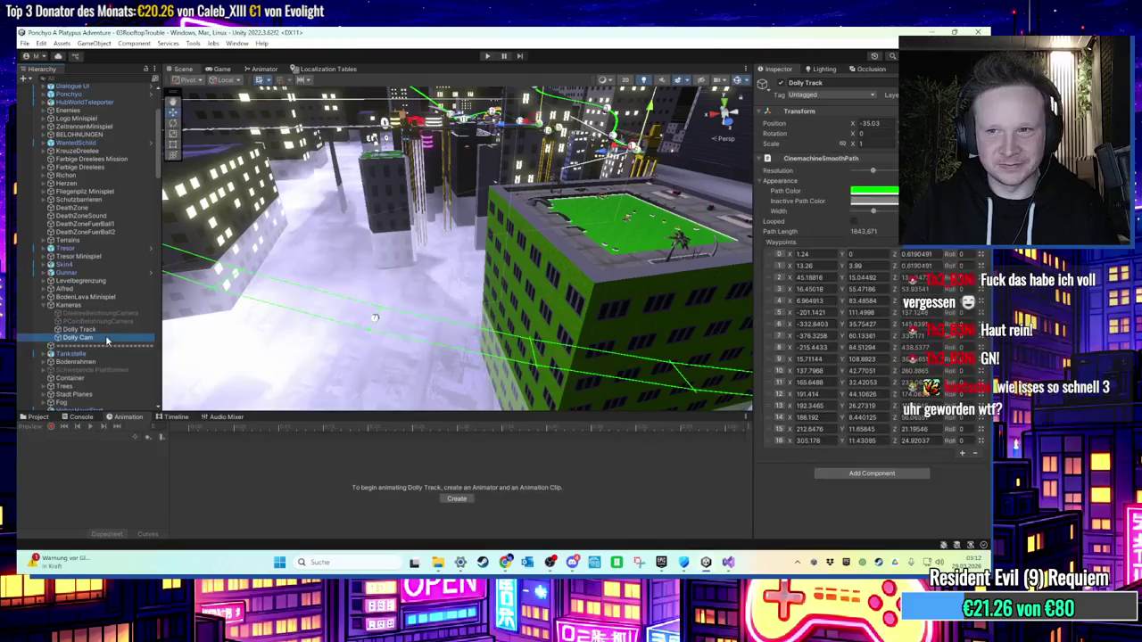
{"action": "left_click", "coordinate": [90, 337]}
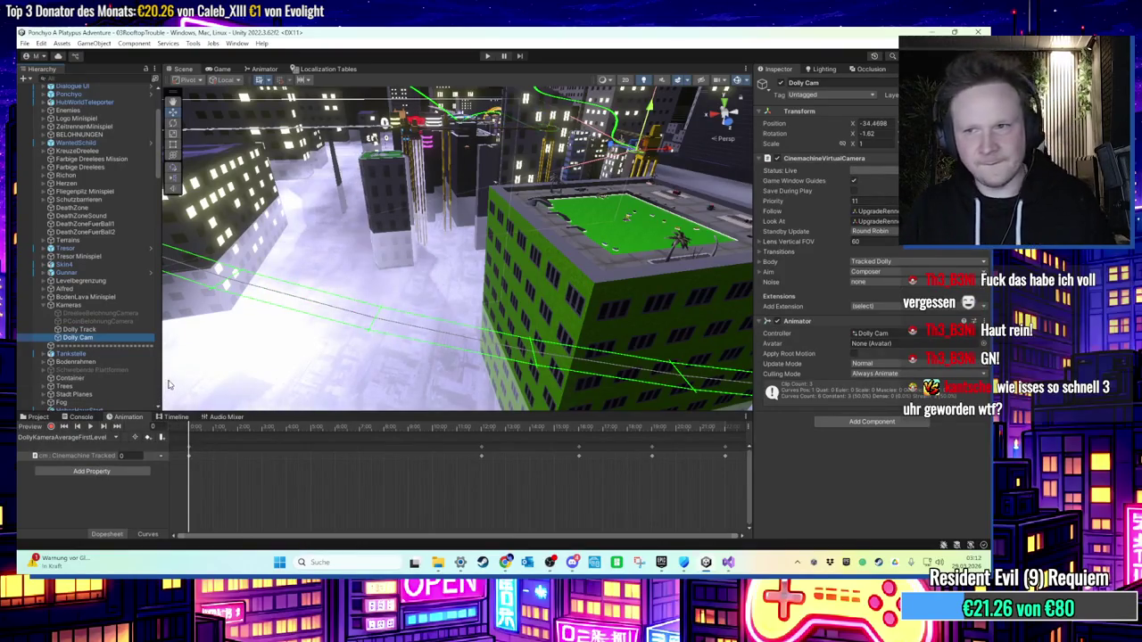
Step: Inspect Dolly Cam's Aim, Body dolly path and Transitions foldouts
{"action": "left_click", "coordinate": [764, 272]}
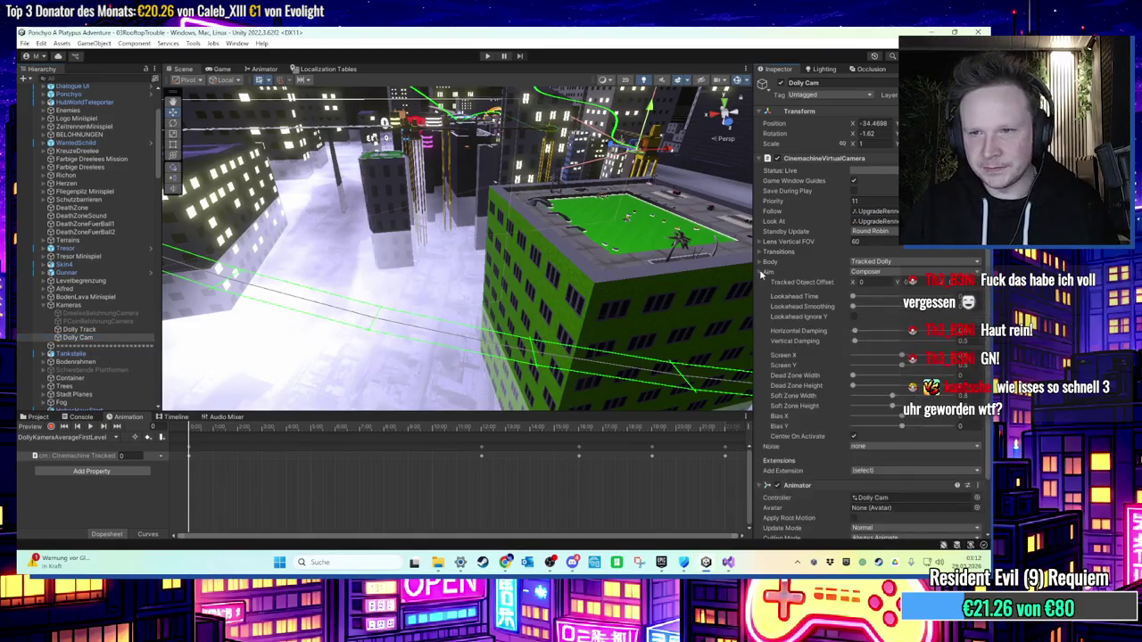
{"action": "left_click", "coordinate": [762, 273]}
{"action": "left_click", "coordinate": [762, 261]}
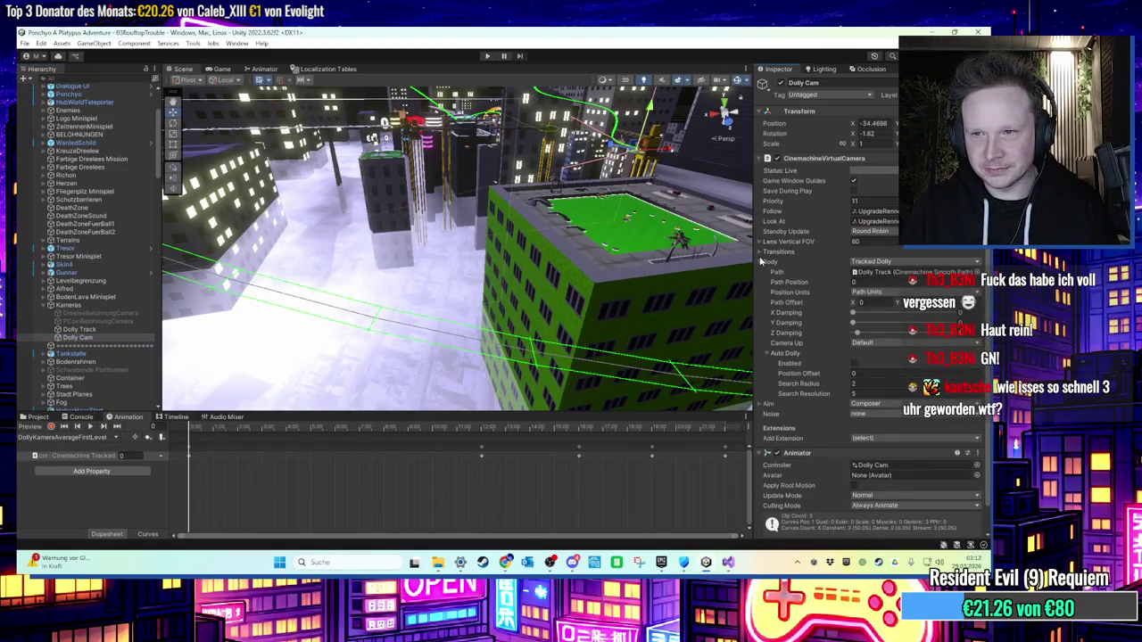
{"action": "left_click", "coordinate": [762, 252]}
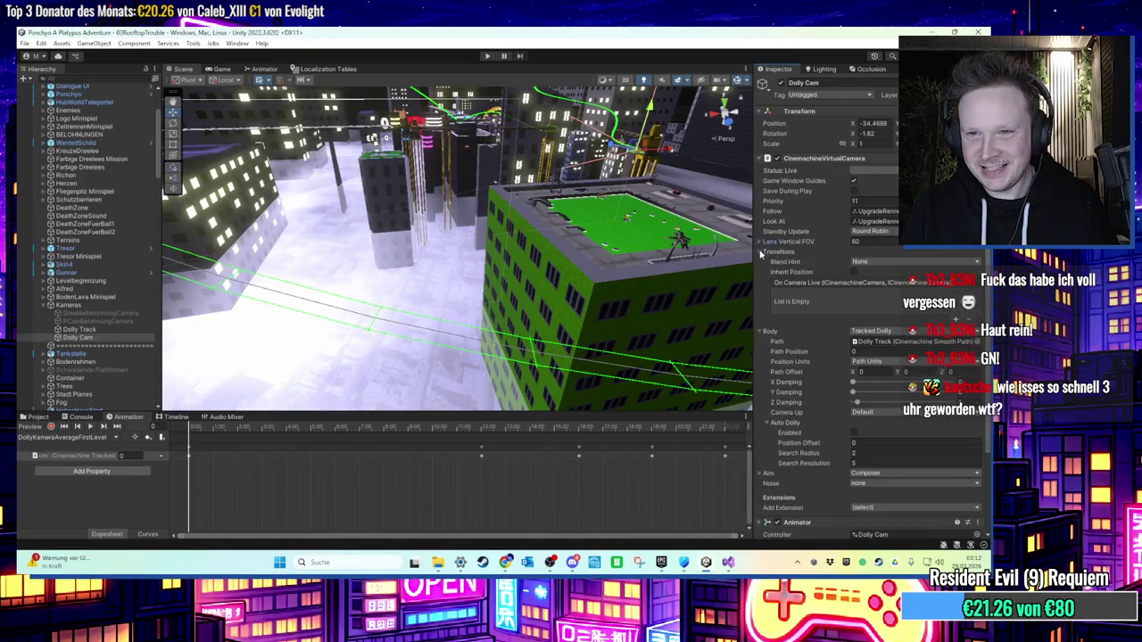
{"action": "left_click", "coordinate": [762, 252]}
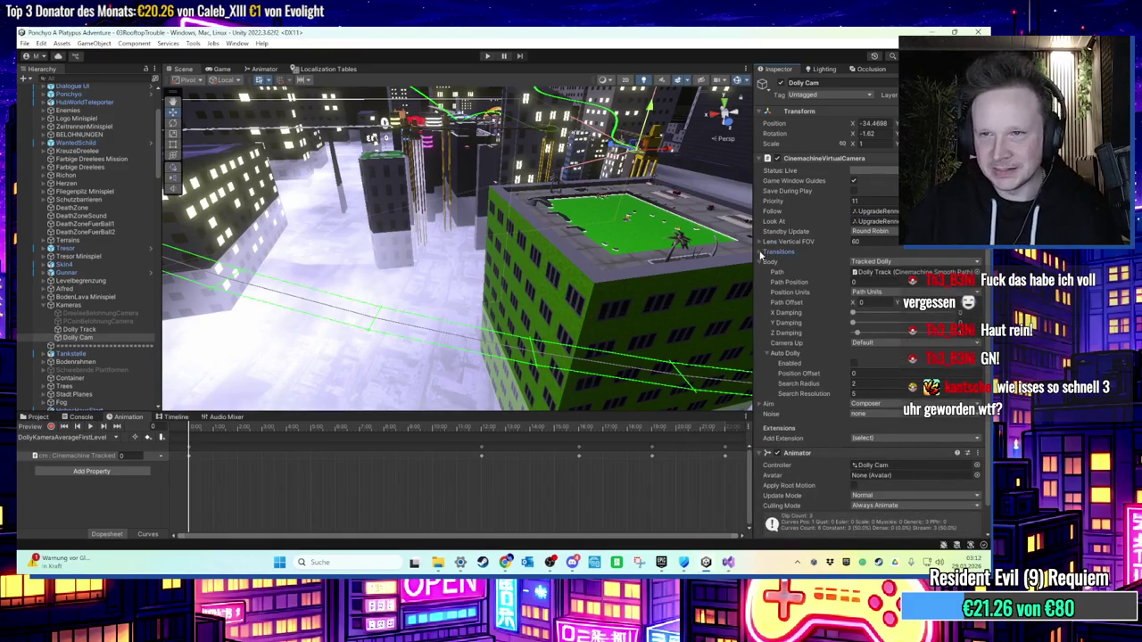
Step: Review the Aim and Auto Dolly settings, then select the Dolly Track (17 waypoints, length 1843.671)
{"action": "scroll", "coordinate": [760, 275], "scroll_direction": "down", "scroll_amount": 1}
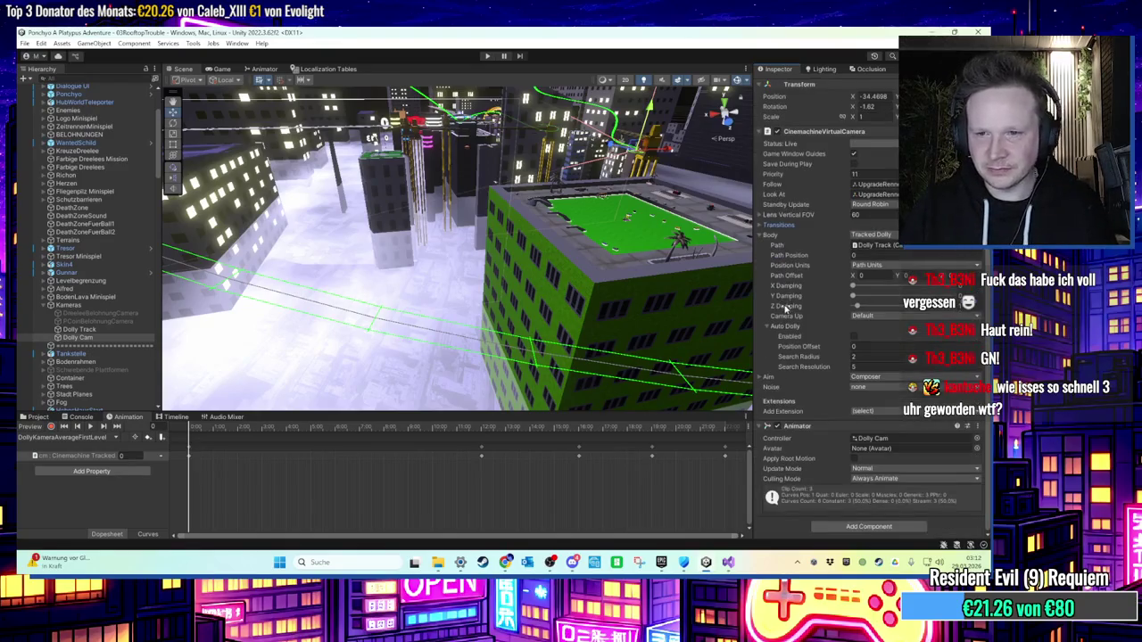
{"action": "left_click", "coordinate": [760, 376]}
{"action": "scroll", "coordinate": [757, 375], "scroll_direction": "down", "scroll_amount": 2}
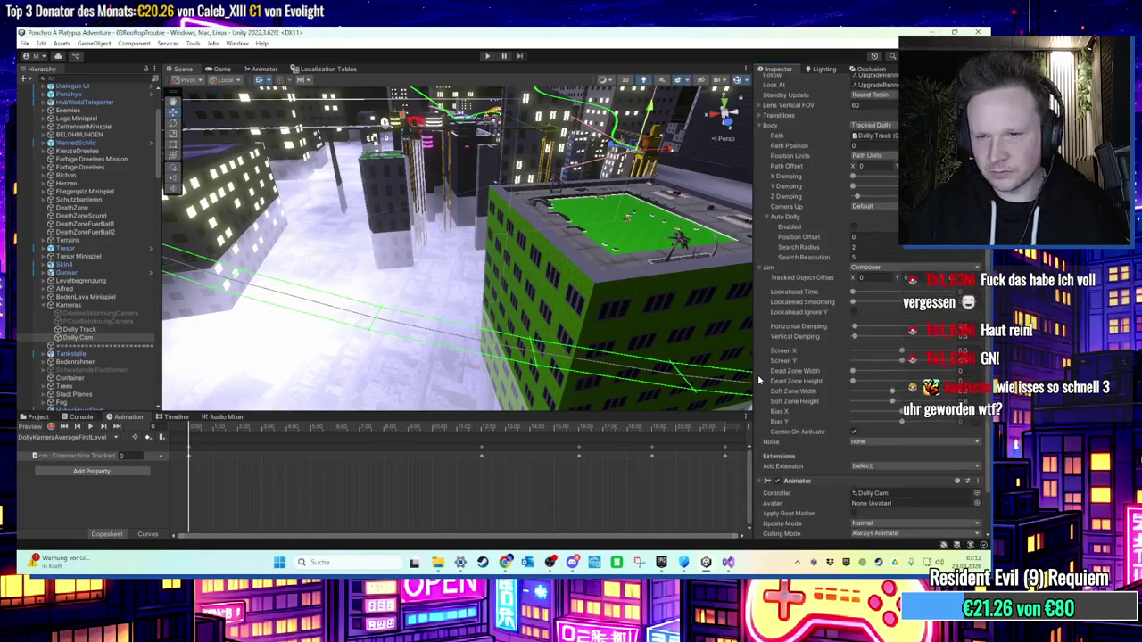
{"action": "left_click", "coordinate": [761, 324]}
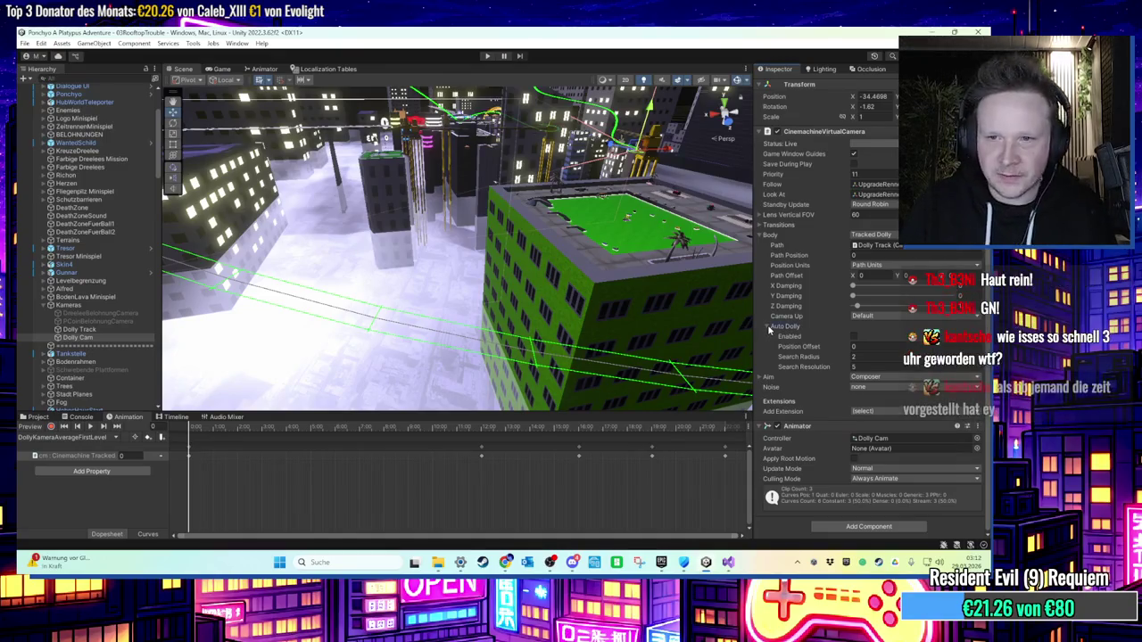
{"action": "left_click", "coordinate": [764, 329]}
{"action": "left_click", "coordinate": [766, 355]}
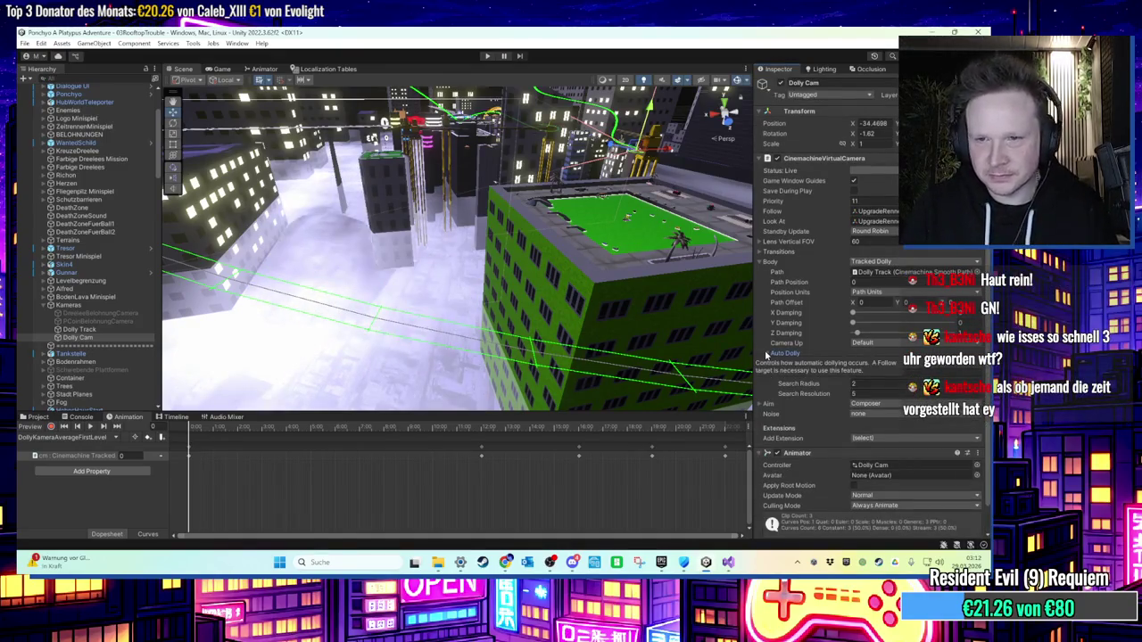
{"action": "left_click", "coordinate": [766, 355]}
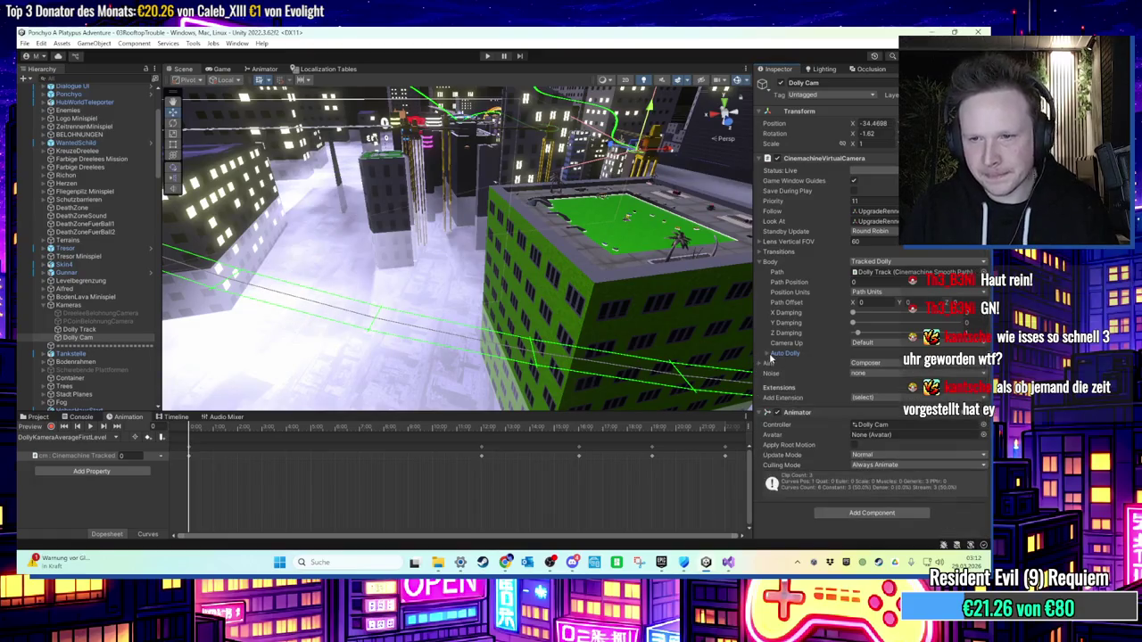
{"action": "left_click", "coordinate": [81, 330]}
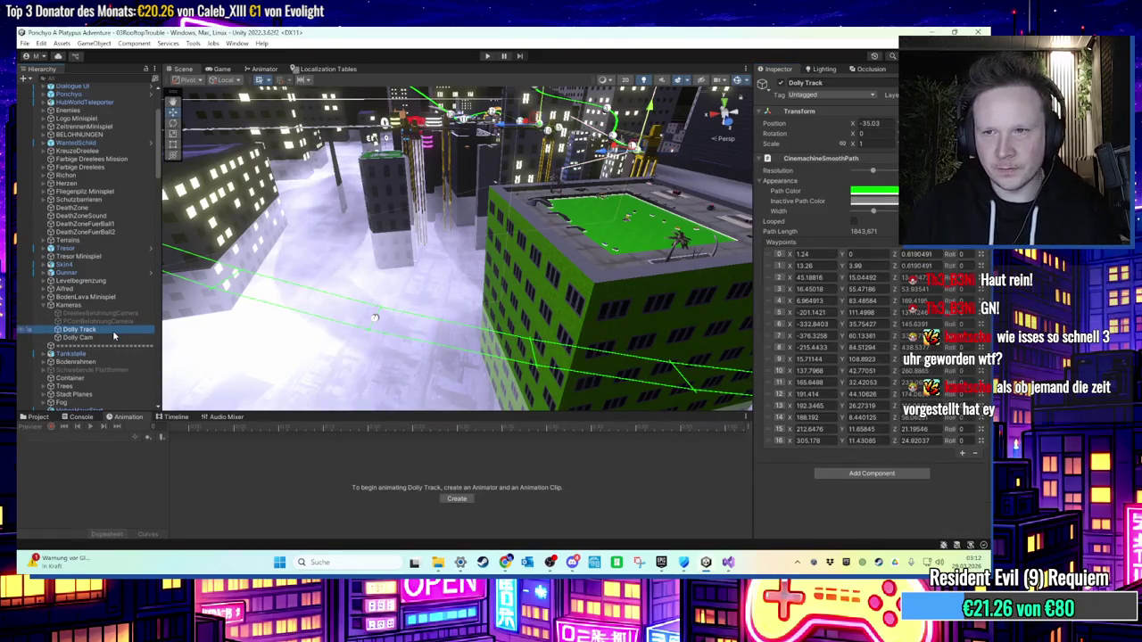
Step: Check LevelManager's Kamera Pfad references, then reselect Dolly Cam and open its clip list
{"action": "scroll", "coordinate": [116, 268], "scroll_direction": "up", "scroll_amount": 5}
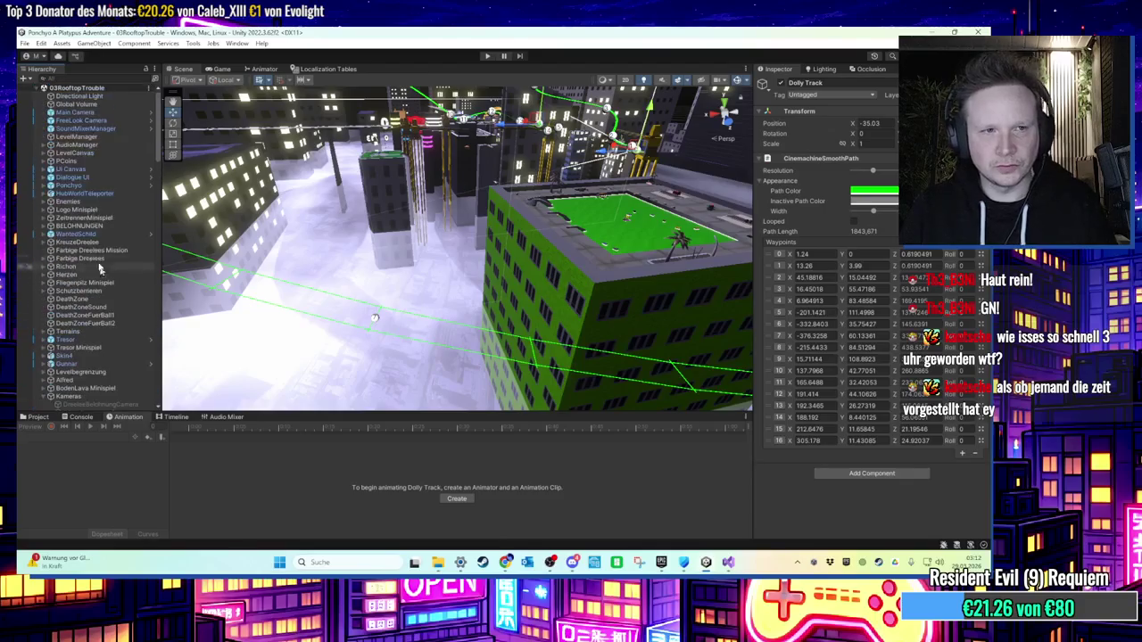
{"action": "left_click", "coordinate": [89, 136]}
{"action": "scroll", "coordinate": [848, 357], "scroll_direction": "down", "scroll_amount": 5}
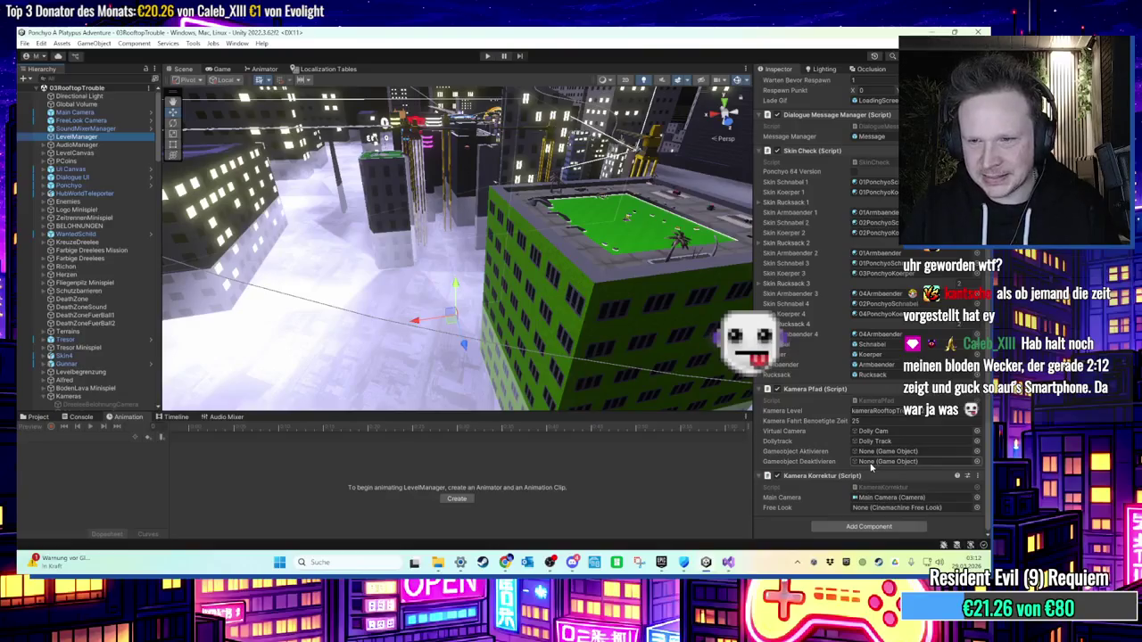
{"action": "scroll", "coordinate": [89, 304], "scroll_direction": "down", "scroll_amount": 5}
{"action": "left_click", "coordinate": [89, 299]}
{"action": "left_click", "coordinate": [93, 307]}
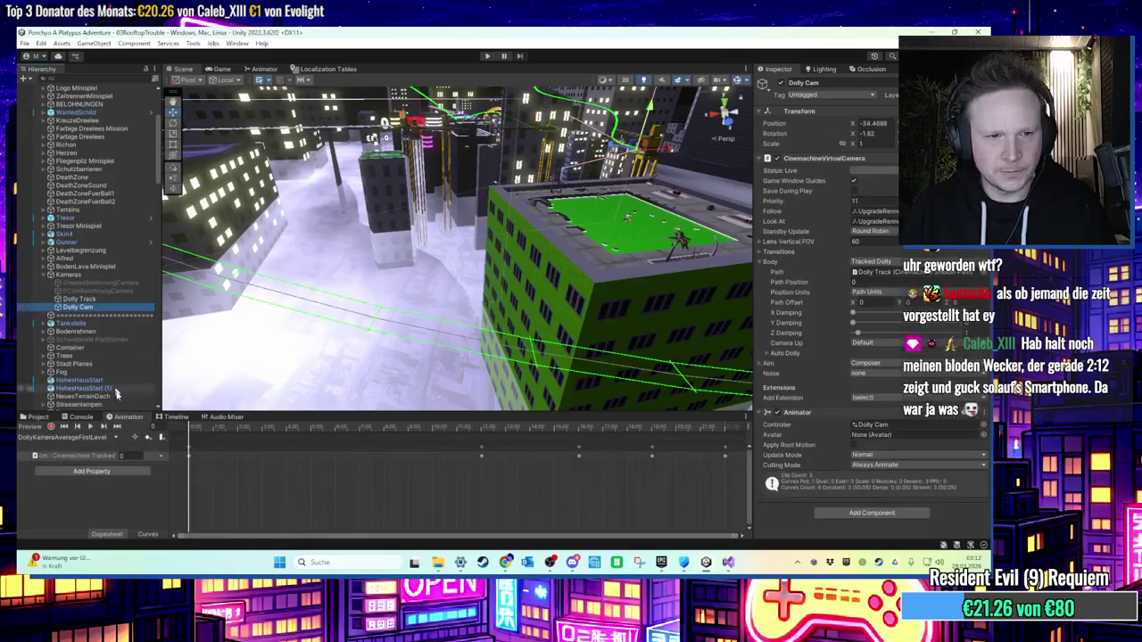
{"action": "left_click", "coordinate": [89, 437]}
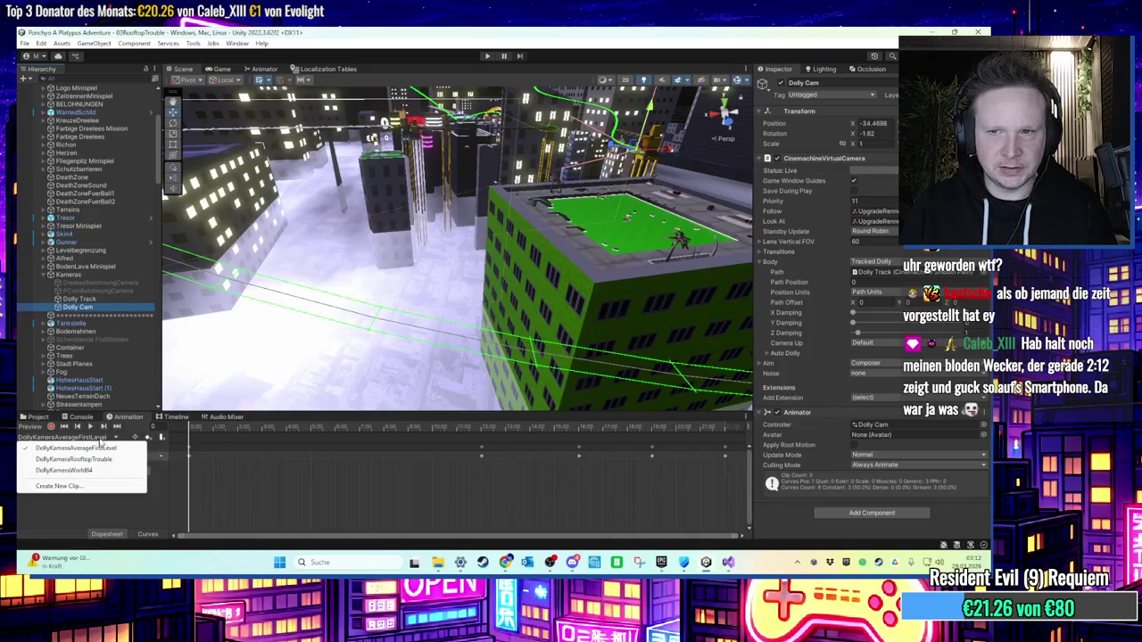
Step: Toggle Dolly Cam's Transitions settings and close the clip list, keeping DollyKameraAverageFirstLevel
{"action": "left_click", "coordinate": [760, 253]}
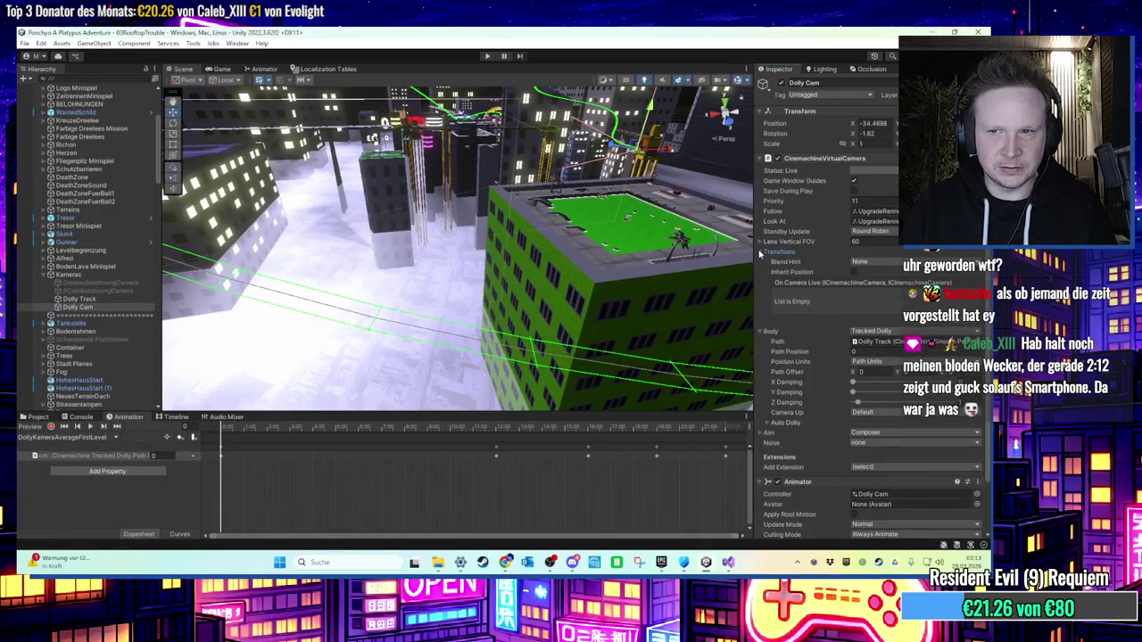
{"action": "left_click", "coordinate": [760, 254]}
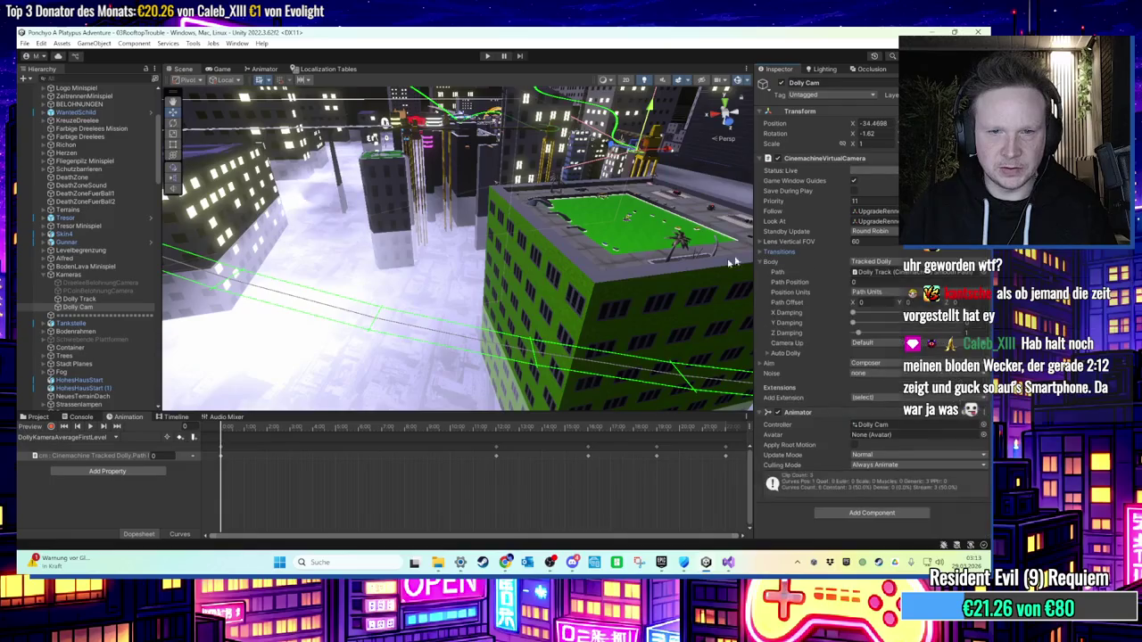
{"action": "left_click", "coordinate": [103, 438]}
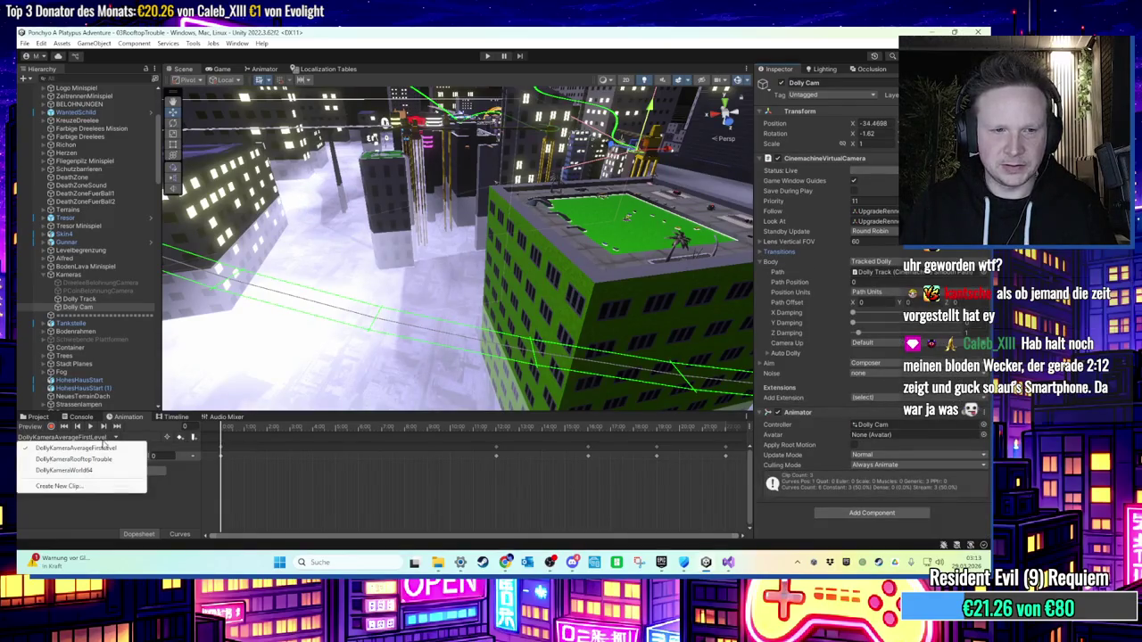
{"action": "left_click", "coordinate": [910, 426]}
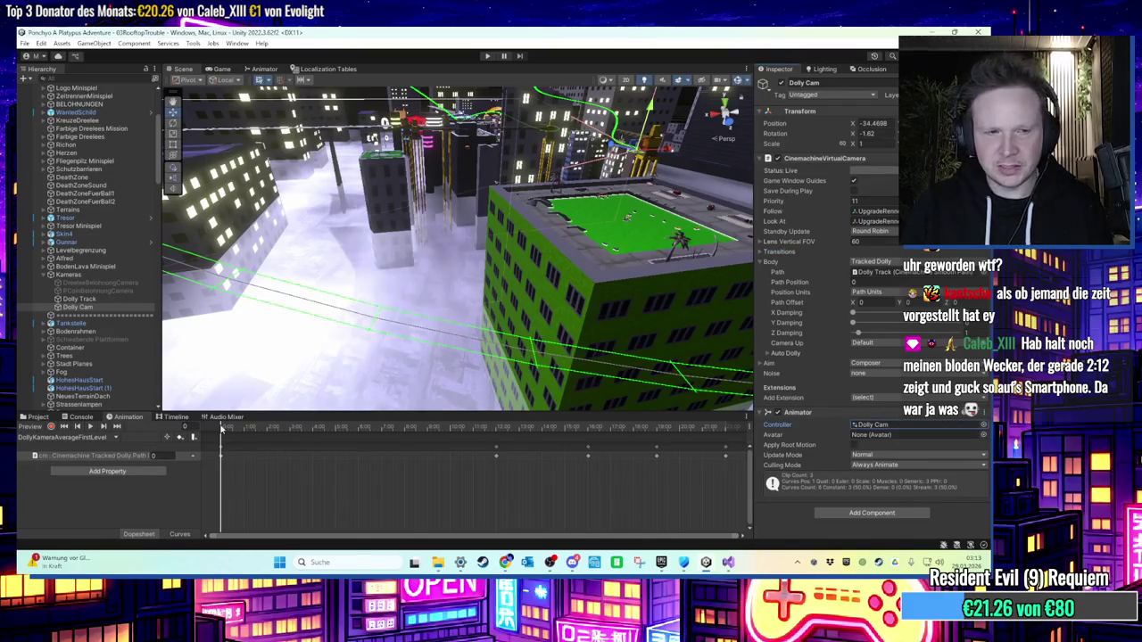
Step: Inspect Dolly Cam's Animator graph and its Entry transition into DollyKameraAverageFirstLevel
{"action": "left_click", "coordinate": [325, 69]}
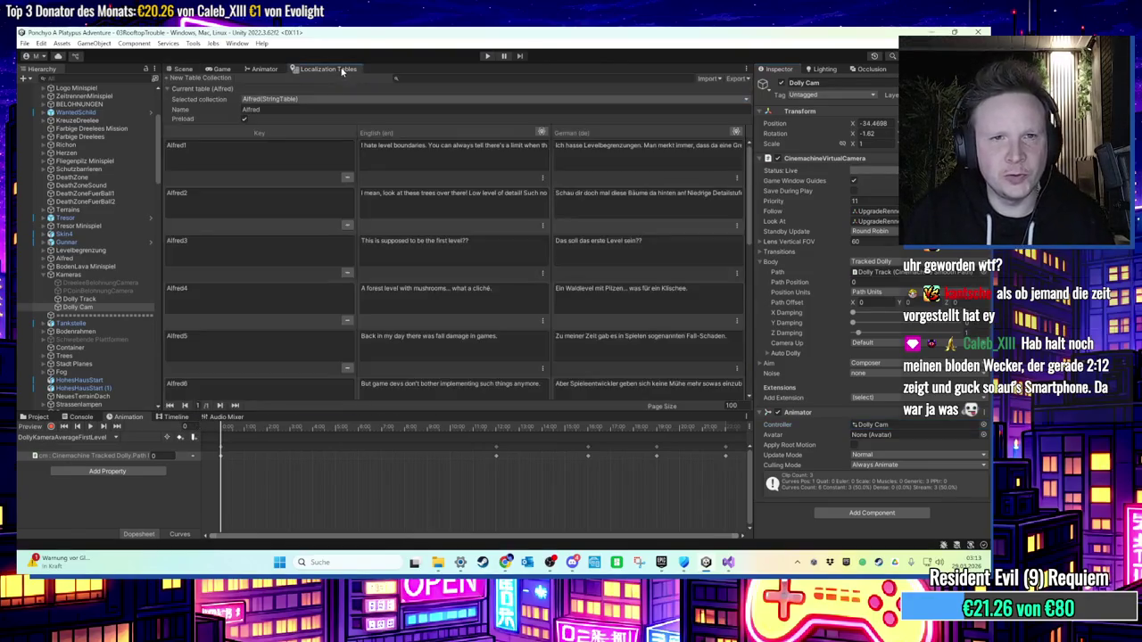
{"action": "left_click", "coordinate": [265, 69]}
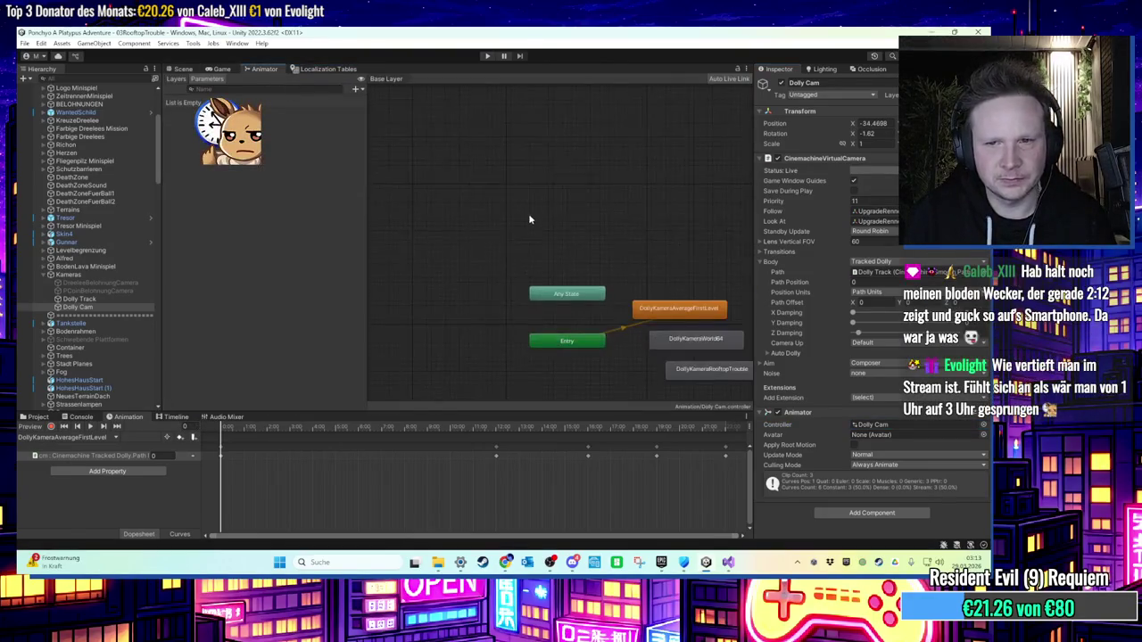
{"action": "left_click", "coordinate": [555, 245]}
{"action": "right_click", "coordinate": [569, 260]}
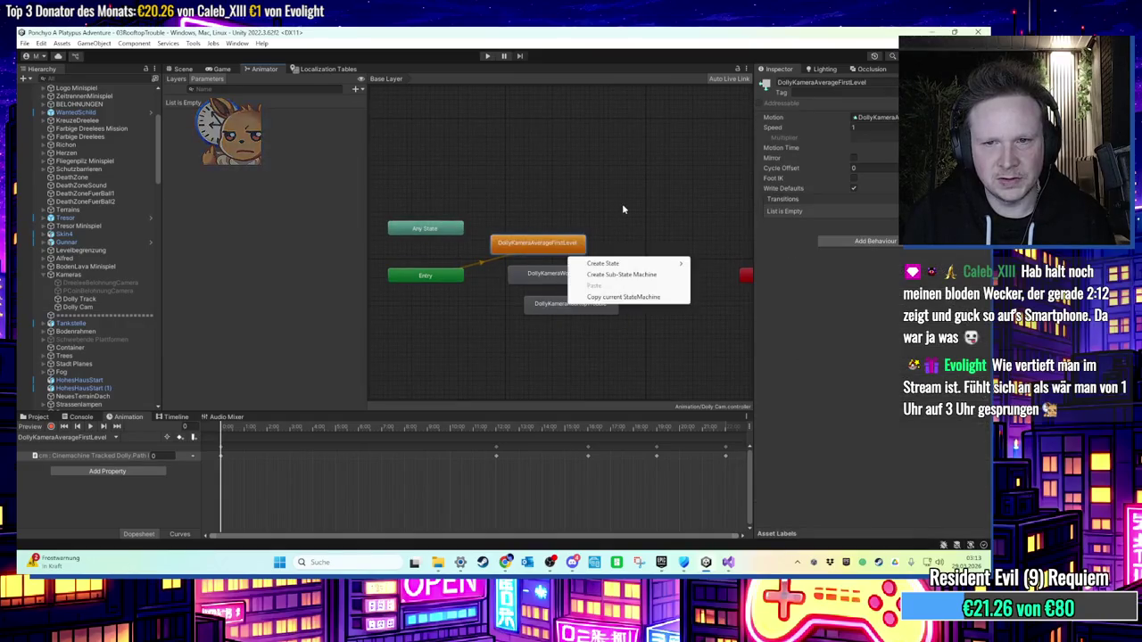
{"action": "left_click", "coordinate": [587, 180]}
{"action": "scroll", "coordinate": [597, 207], "scroll_direction": "down", "scroll_amount": 2}
{"action": "scroll", "coordinate": [575, 219], "scroll_direction": "up", "scroll_amount": 2}
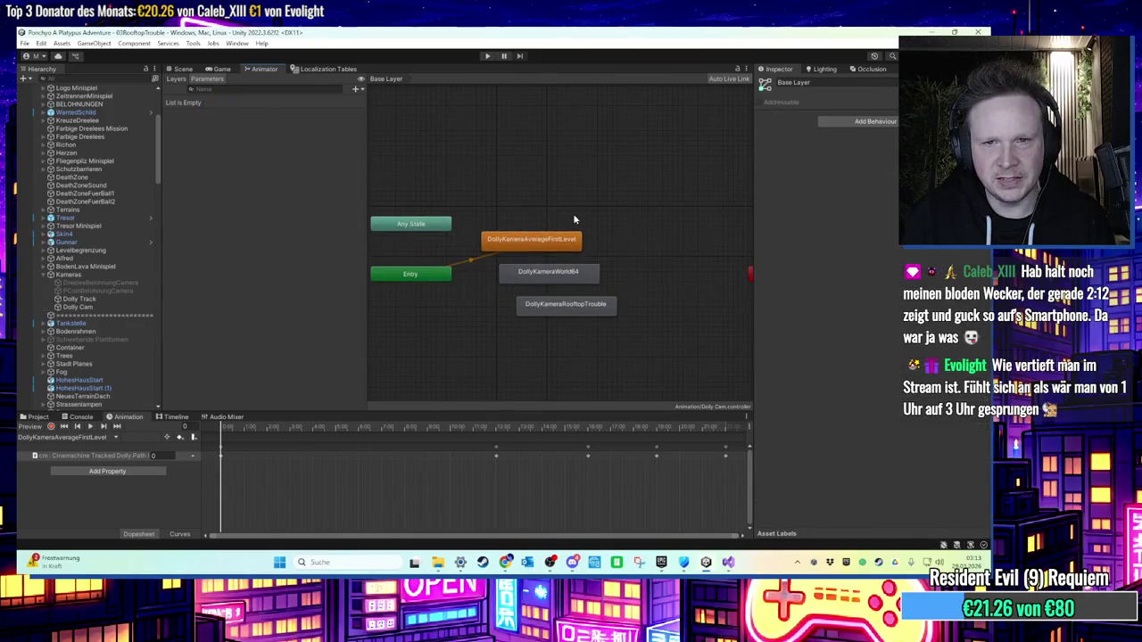
{"action": "left_click", "coordinate": [479, 261]}
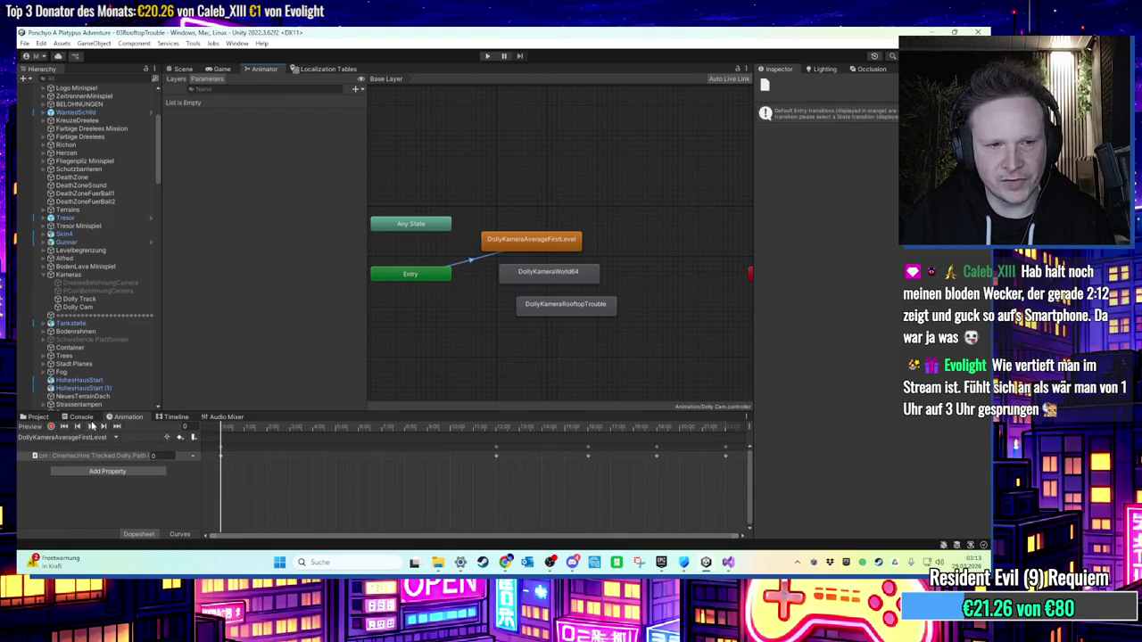
{"action": "left_click", "coordinate": [38, 417]}
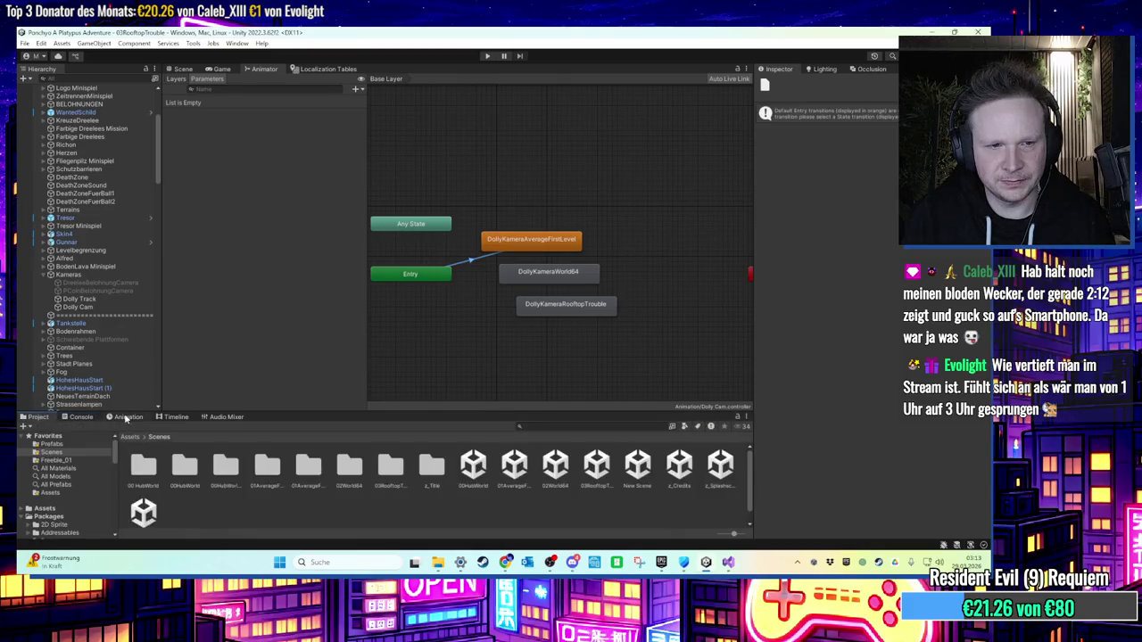
Step: Switch among the Animation, Console, Project and Scene views to reach the Dolly Cam timeline
{"action": "left_click", "coordinate": [127, 418]}
{"action": "left_click", "coordinate": [90, 419]}
{"action": "left_click", "coordinate": [116, 419]}
{"action": "left_click", "coordinate": [39, 420]}
{"action": "left_click", "coordinate": [183, 69]}
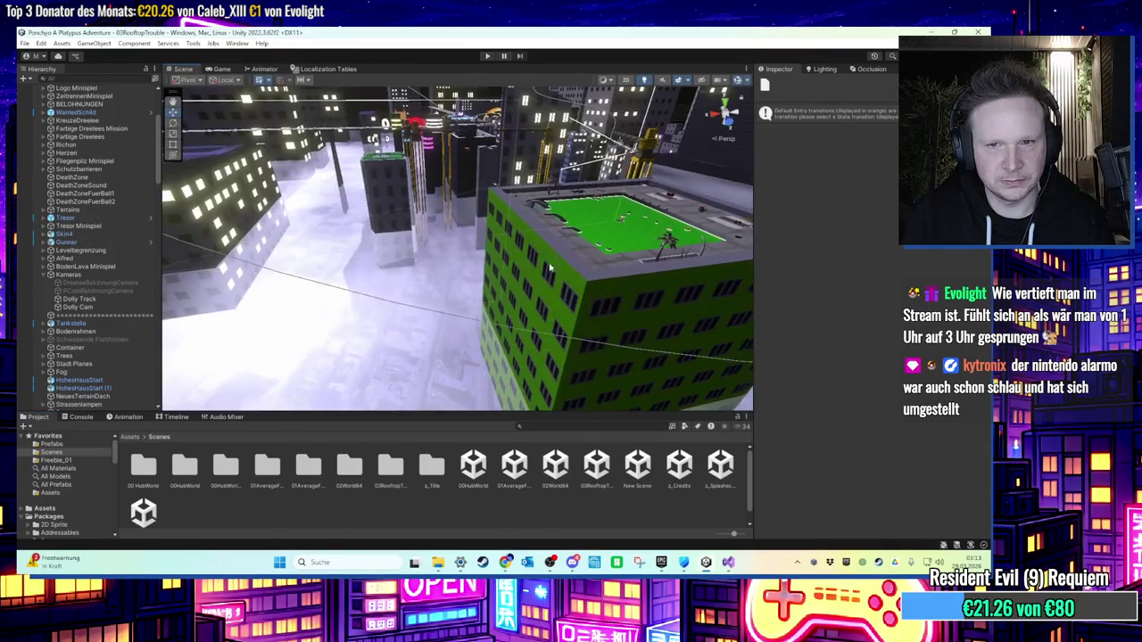
{"action": "left_click", "coordinate": [130, 418]}
{"action": "left_click", "coordinate": [90, 418]}
{"action": "left_click", "coordinate": [116, 420]}
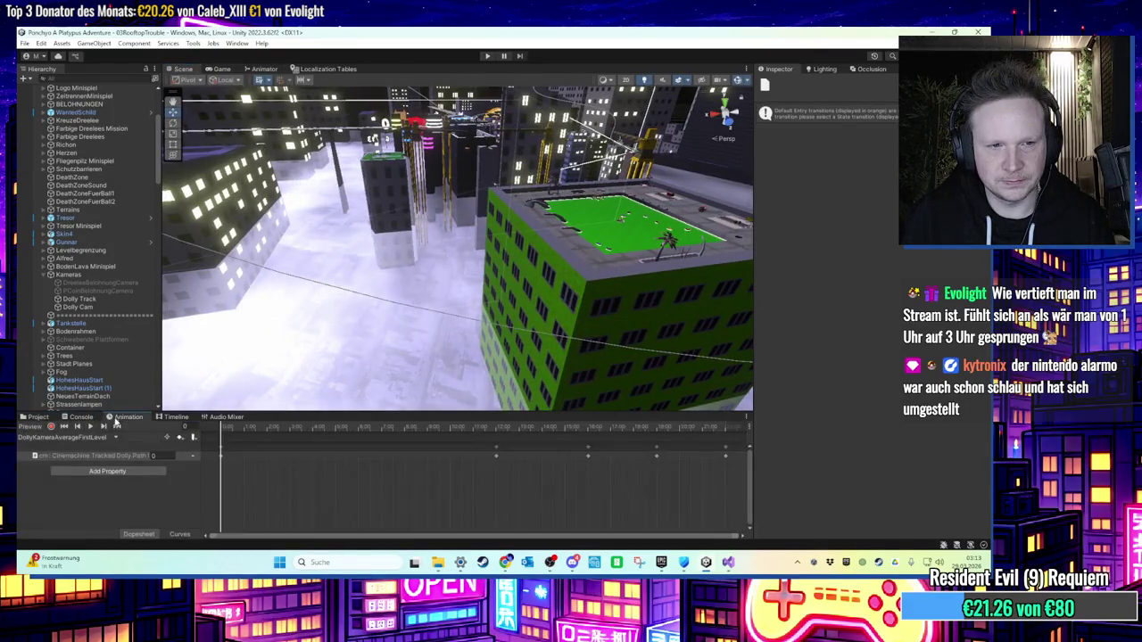
Step: Preview the DollyKameraRooftopTrouble and DollyKameraAverageFirstLevel clips on the Tracked Dolly path position track
{"action": "left_click", "coordinate": [132, 456]}
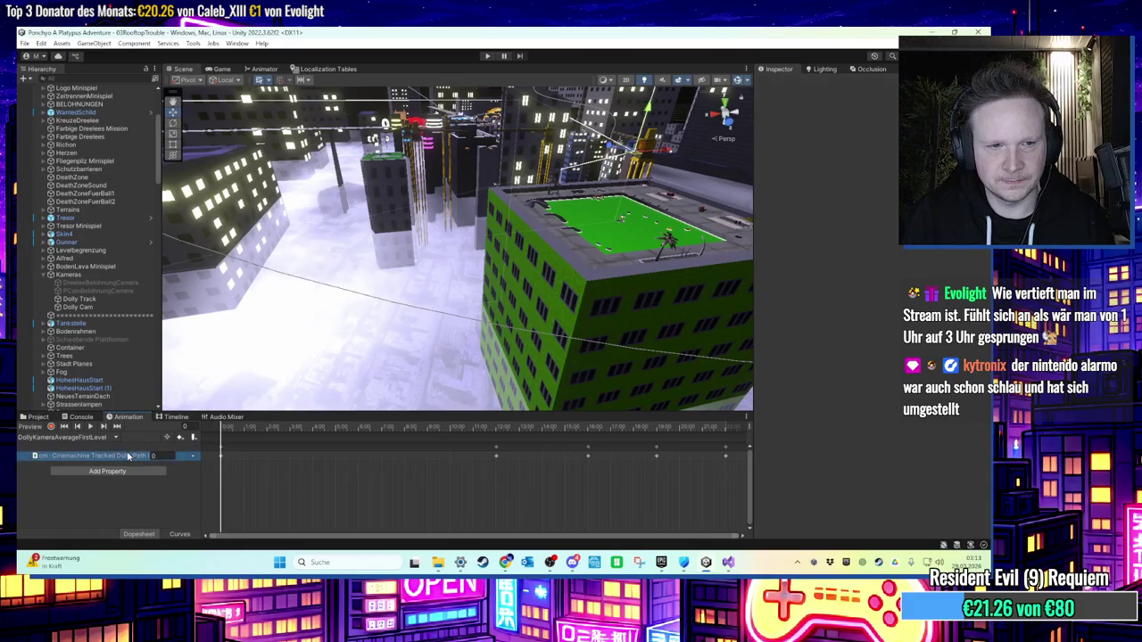
{"action": "left_click", "coordinate": [108, 437]}
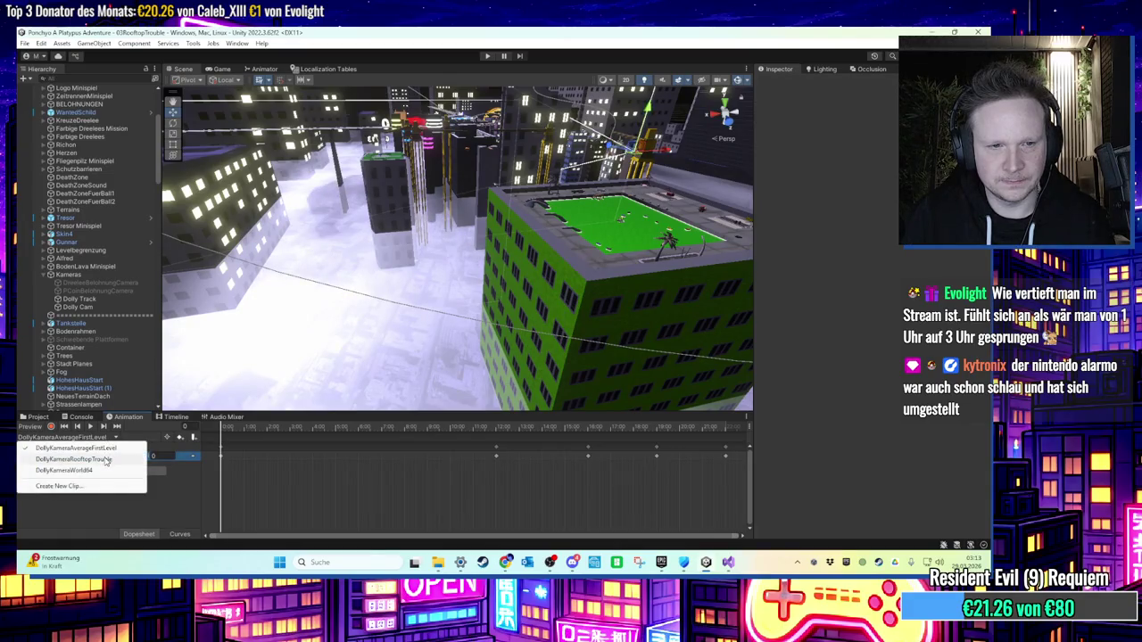
{"action": "left_click", "coordinate": [105, 459]}
{"action": "left_click", "coordinate": [102, 438]}
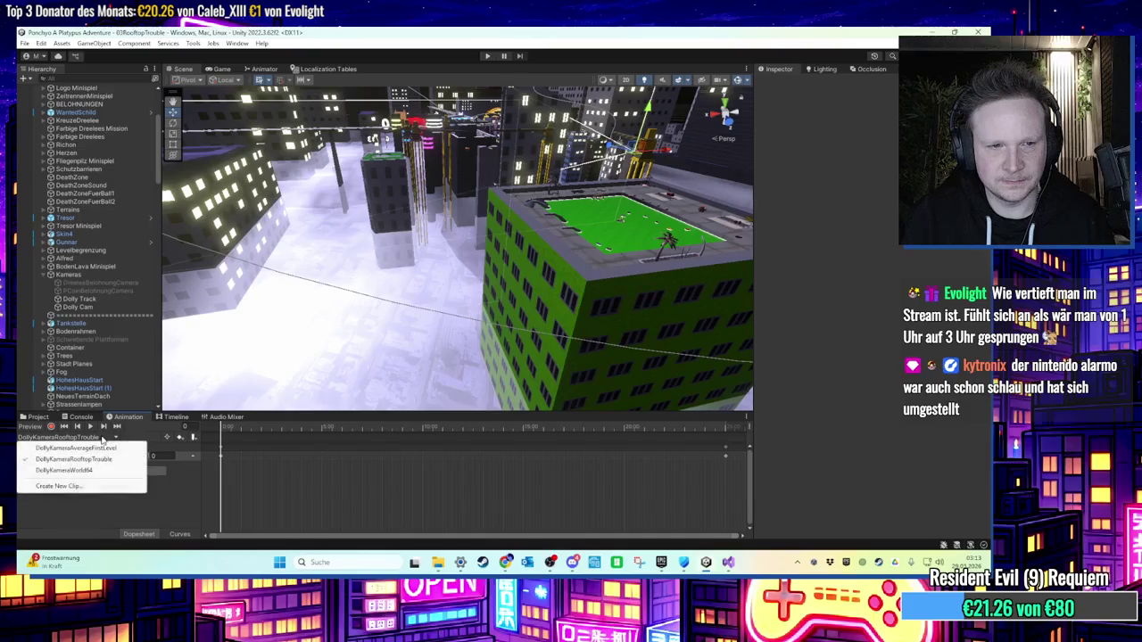
{"action": "left_click", "coordinate": [98, 448]}
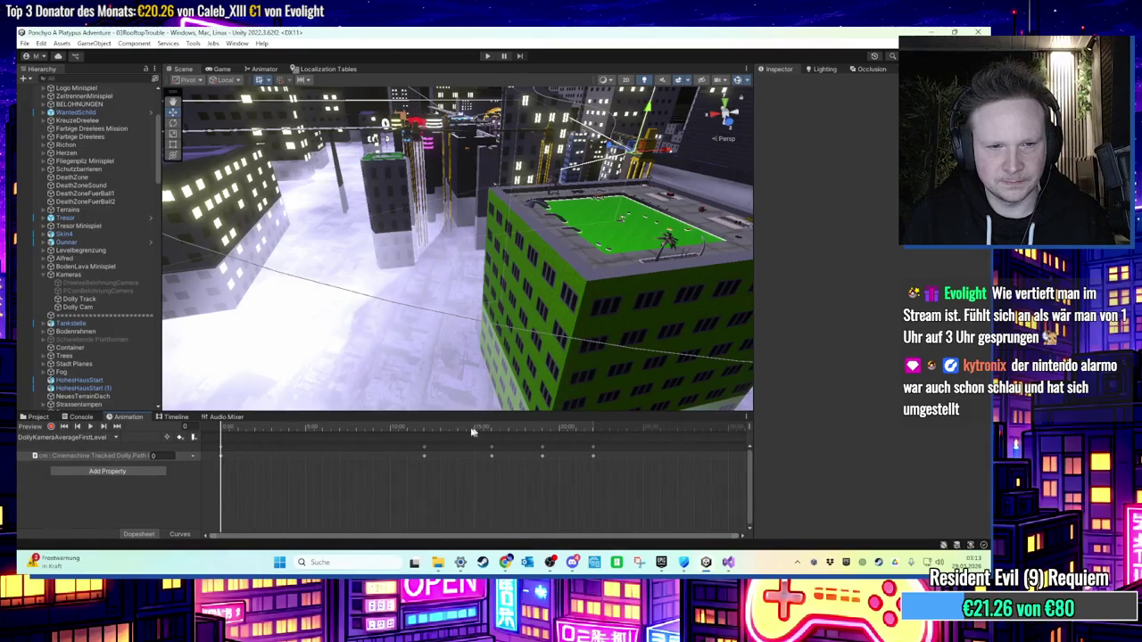
{"action": "left_click_drag", "start_coordinate": [471, 431], "coordinate": [629, 430]}
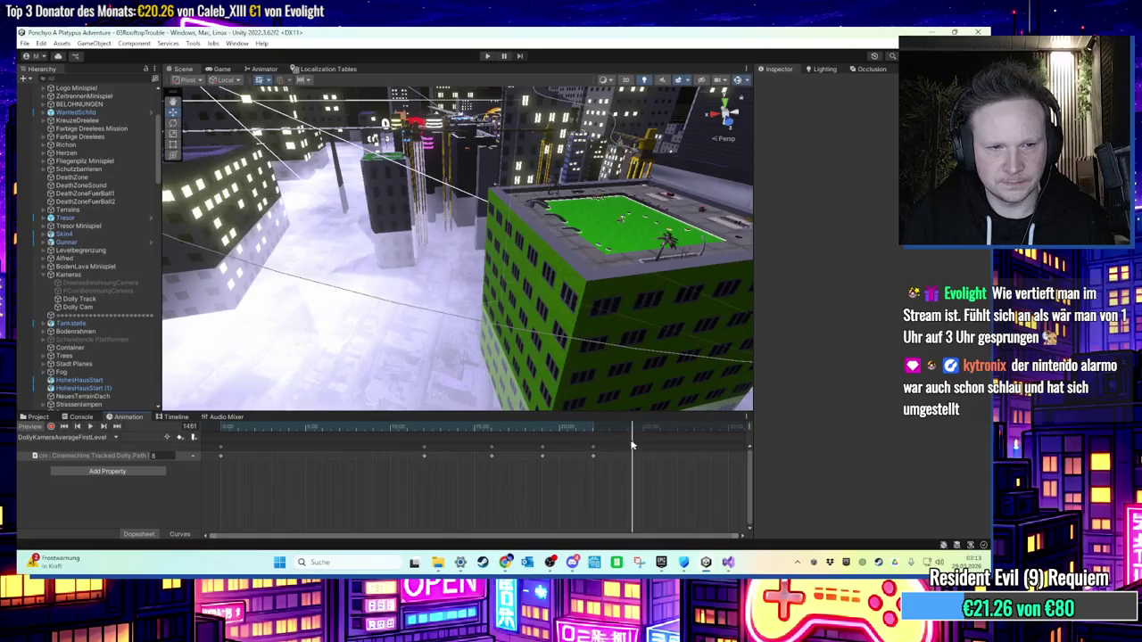
Step: Preview the DollyKameraWorld64 clip at frame 1069, then return to the Scenes folder
{"action": "left_click", "coordinate": [77, 439]}
{"action": "left_click", "coordinate": [89, 471]}
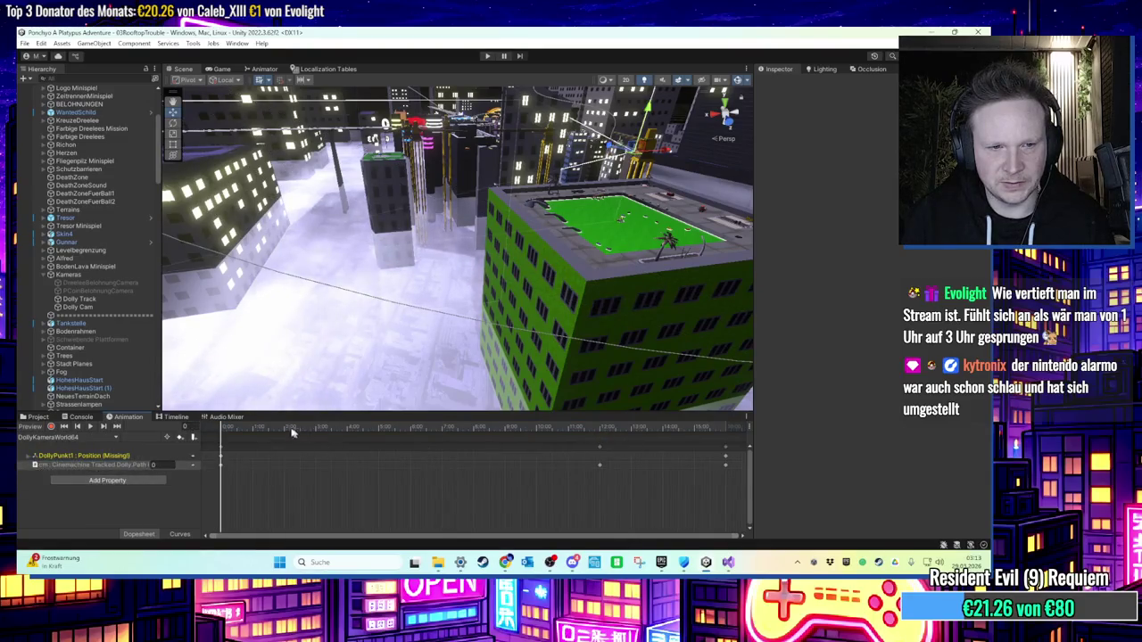
{"action": "scroll", "coordinate": [321, 451], "scroll_direction": "down", "scroll_amount": 3}
{"action": "mouse_move", "coordinate": [357, 428]}
{"action": "left_mouse_down"}
{"action": "mouse_move", "coordinate": [501, 446]}
{"action": "mouse_move", "coordinate": [397, 442]}
{"action": "left_mouse_up"}
{"action": "left_click", "coordinate": [77, 438]}
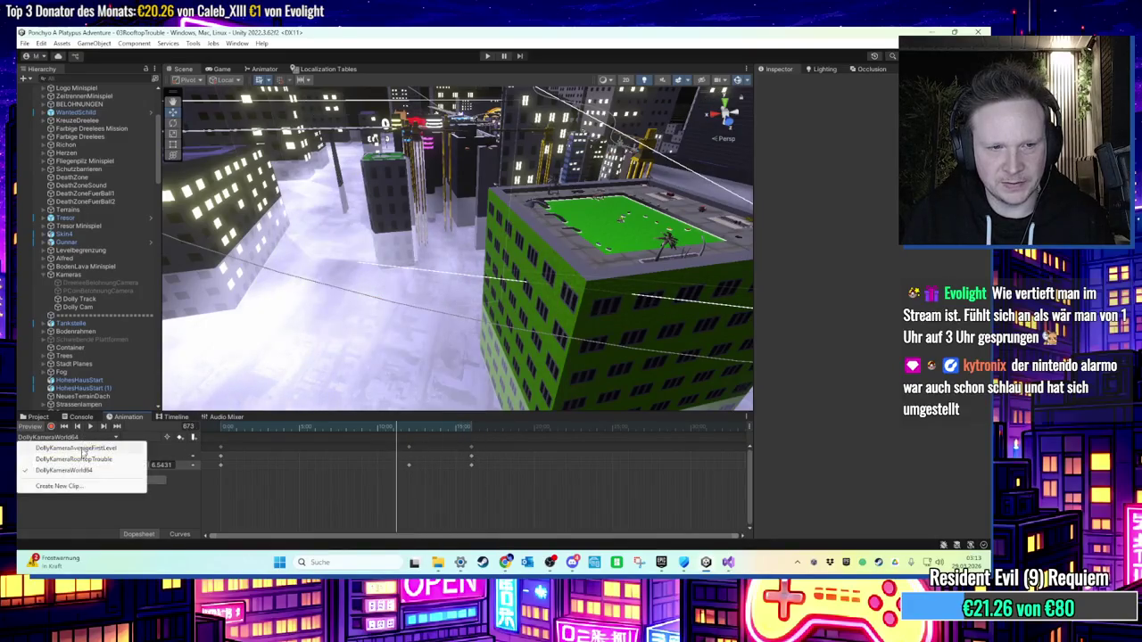
{"action": "left_click", "coordinate": [51, 420]}
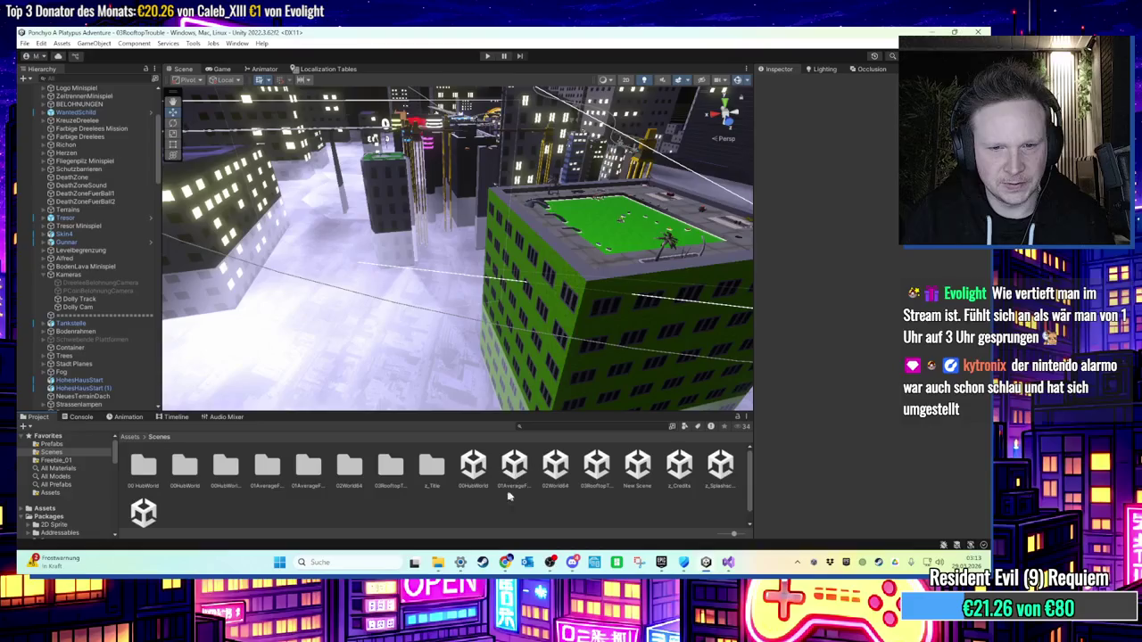
Step: Load 02World64, then open 03RooftopTrouble and scroll its Hierarchy to the top
{"action": "left_click", "coordinate": [557, 473]}
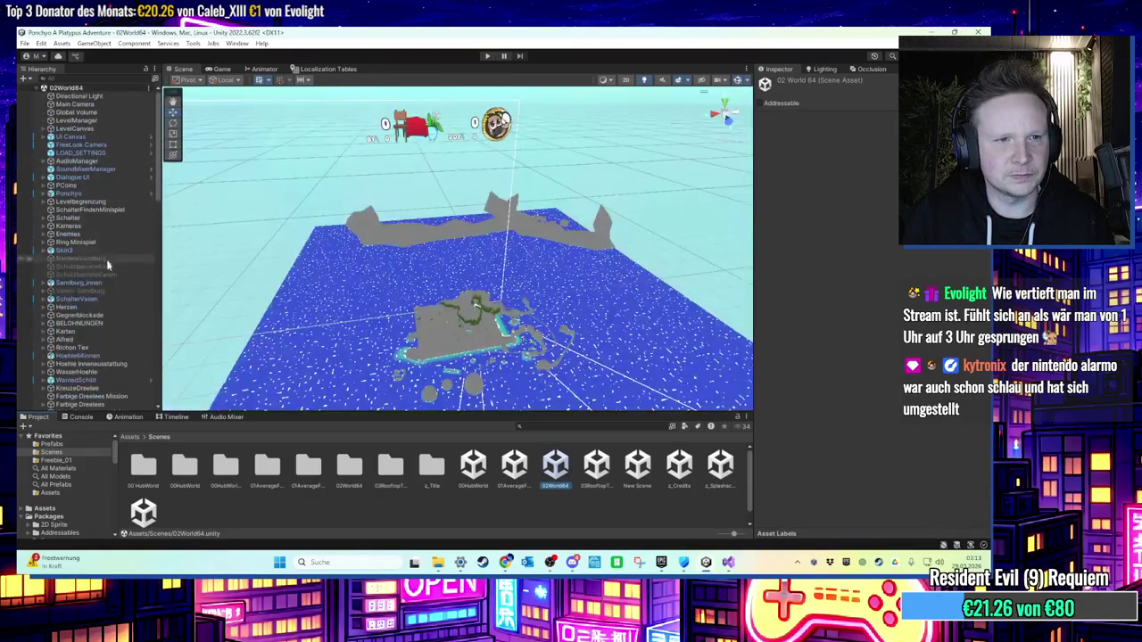
{"action": "scroll", "coordinate": [96, 244], "scroll_direction": "up", "scroll_amount": 3}
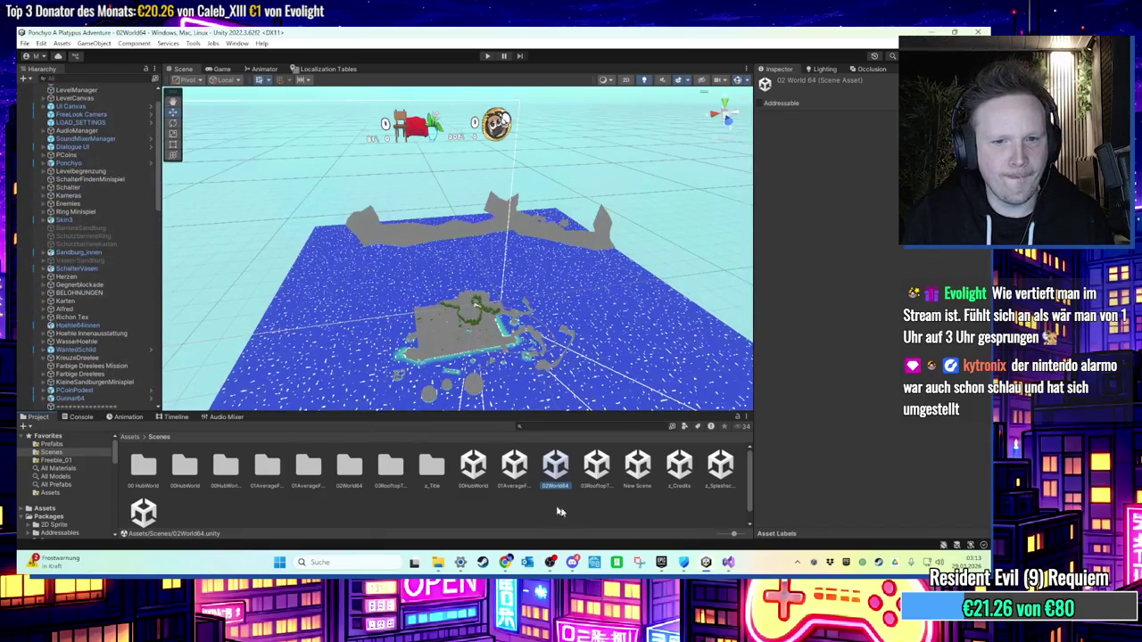
{"action": "left_click", "coordinate": [596, 485]}
{"action": "double_click", "coordinate": [596, 473]}
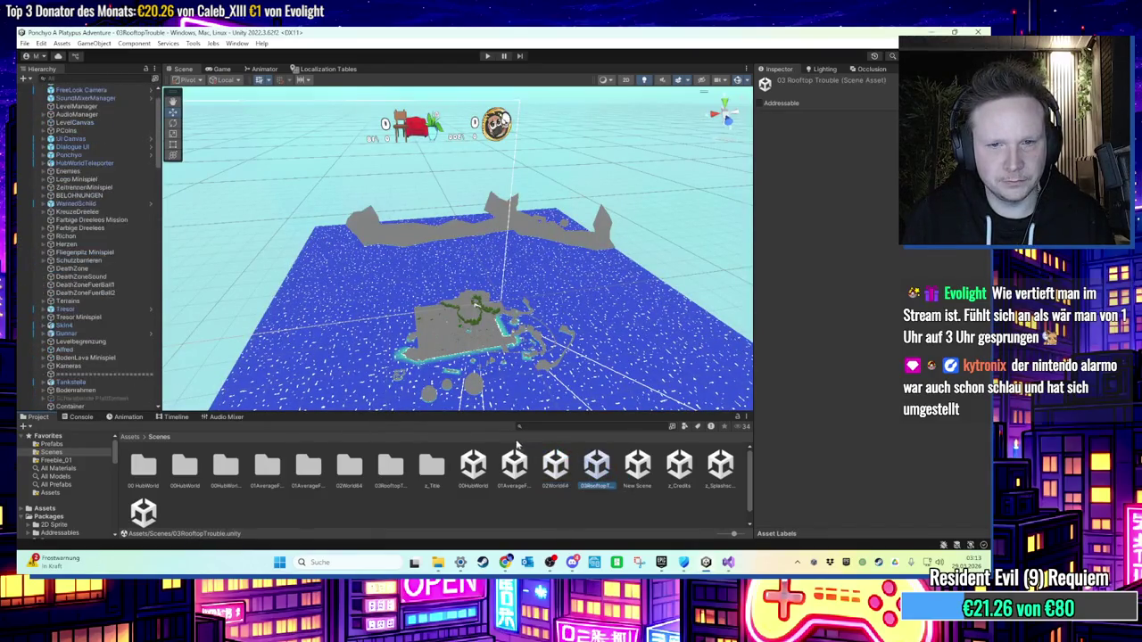
{"action": "scroll", "coordinate": [115, 333], "scroll_direction": "down", "scroll_amount": 5}
{"action": "scroll", "coordinate": [115, 332], "scroll_direction": "up", "scroll_amount": 3}
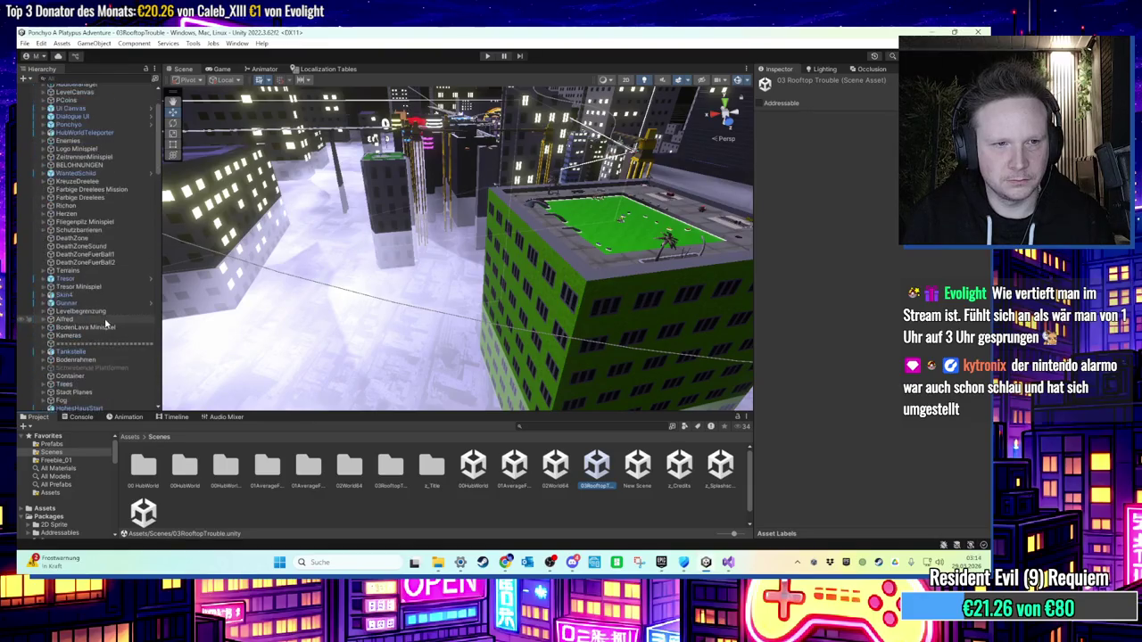
{"action": "scroll", "coordinate": [106, 324], "scroll_direction": "up", "scroll_amount": 2}
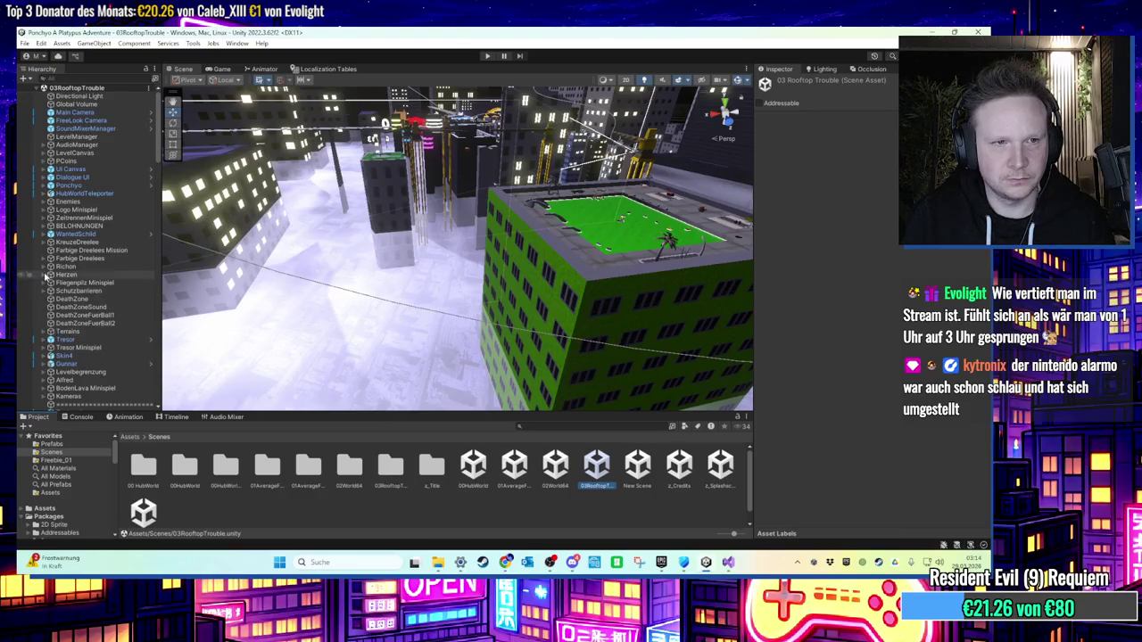
Step: Select Dolly Cam under Kameras and check the Dolly Track used as its path
{"action": "left_click", "coordinate": [100, 316]}
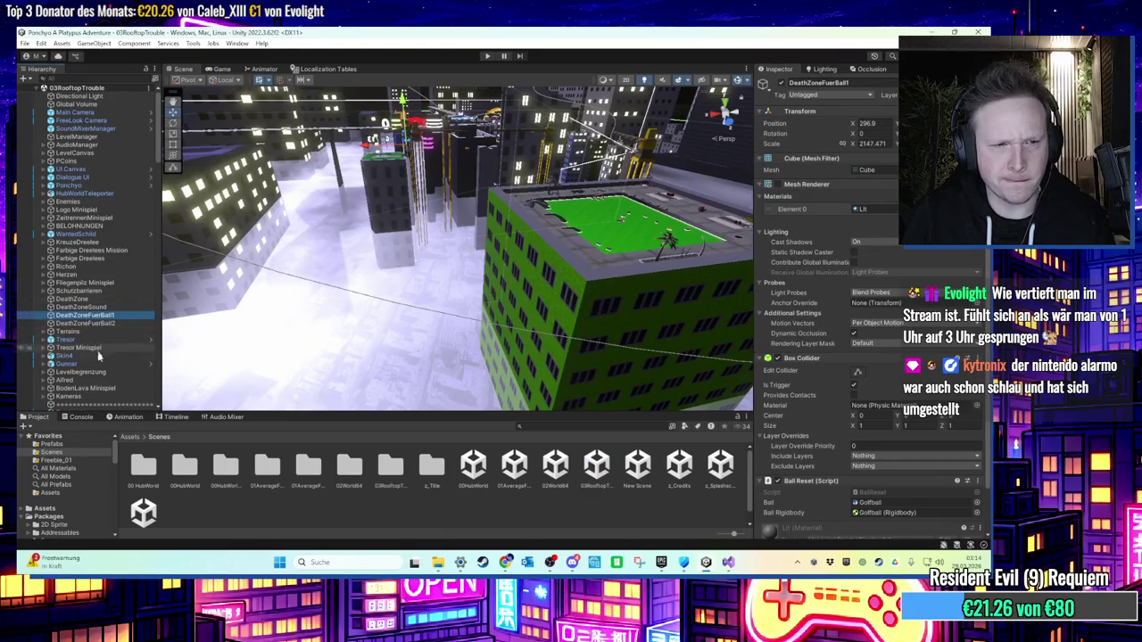
{"action": "left_click", "coordinate": [54, 397]}
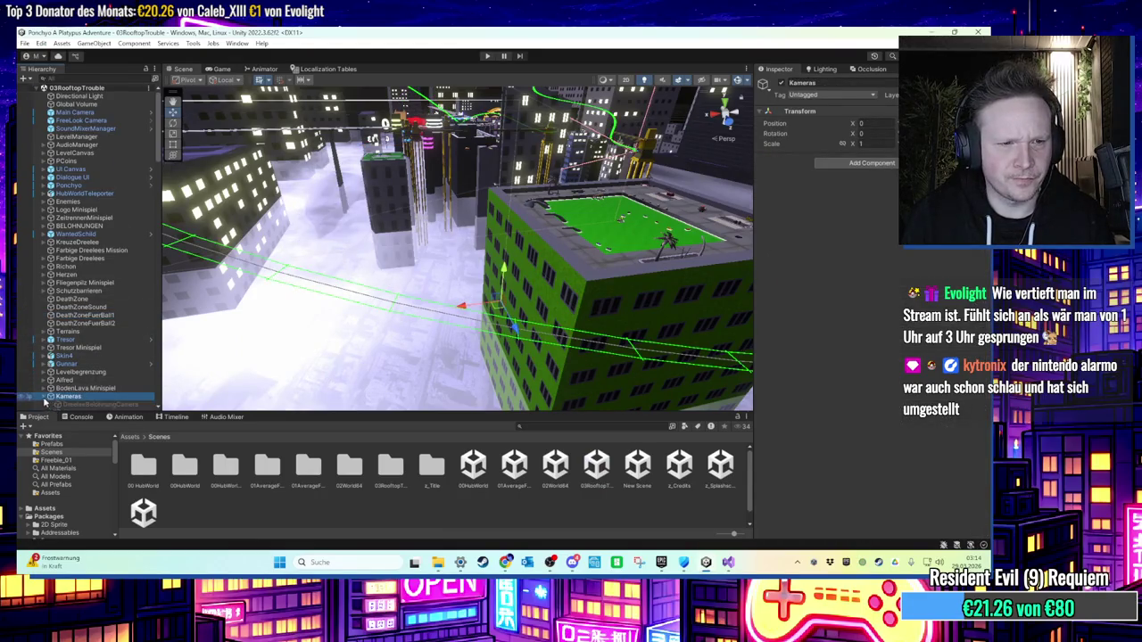
{"action": "scroll", "coordinate": [45, 401], "scroll_direction": "down", "scroll_amount": 5}
{"action": "left_click", "coordinate": [79, 207]}
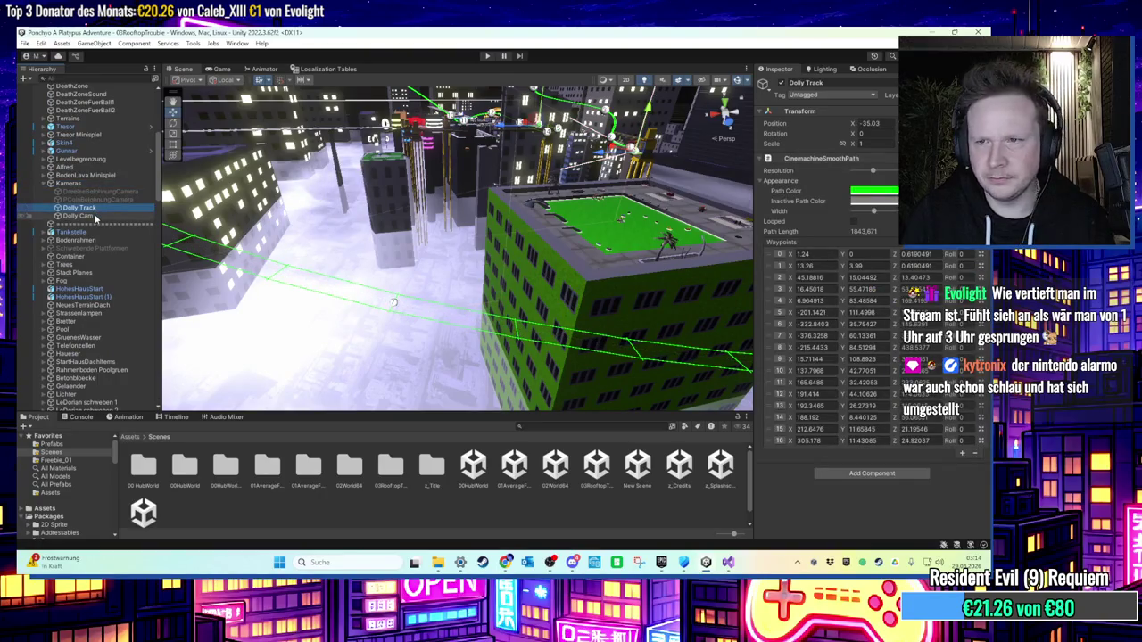
{"action": "left_click", "coordinate": [81, 216]}
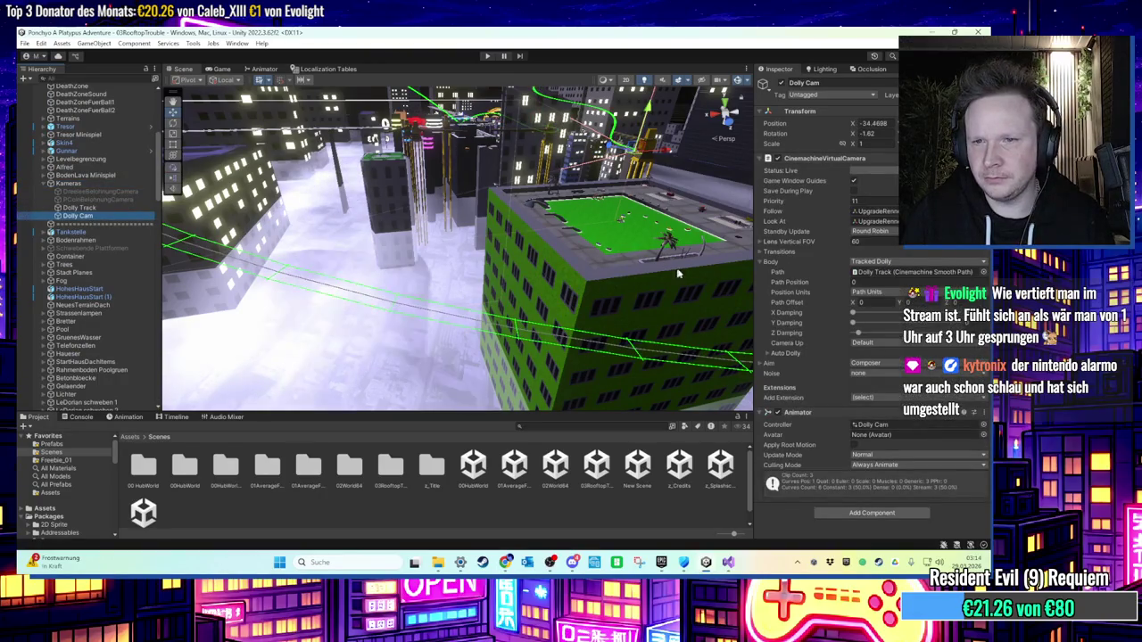
{"action": "left_click", "coordinate": [761, 252]}
{"action": "left_click", "coordinate": [761, 252]}
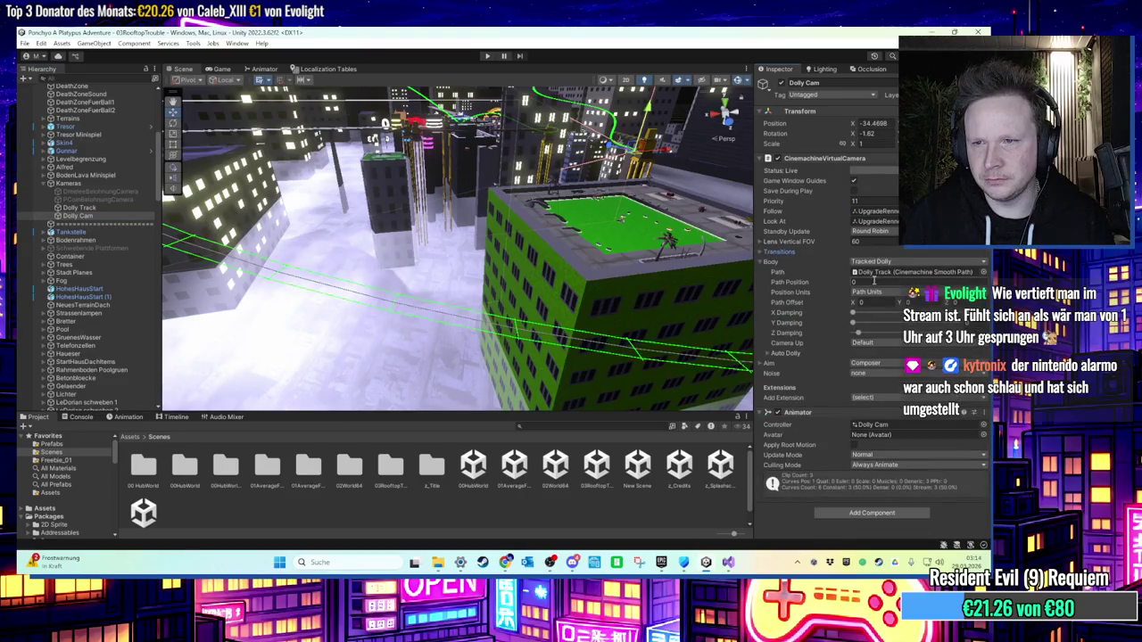
{"action": "left_click", "coordinate": [876, 277]}
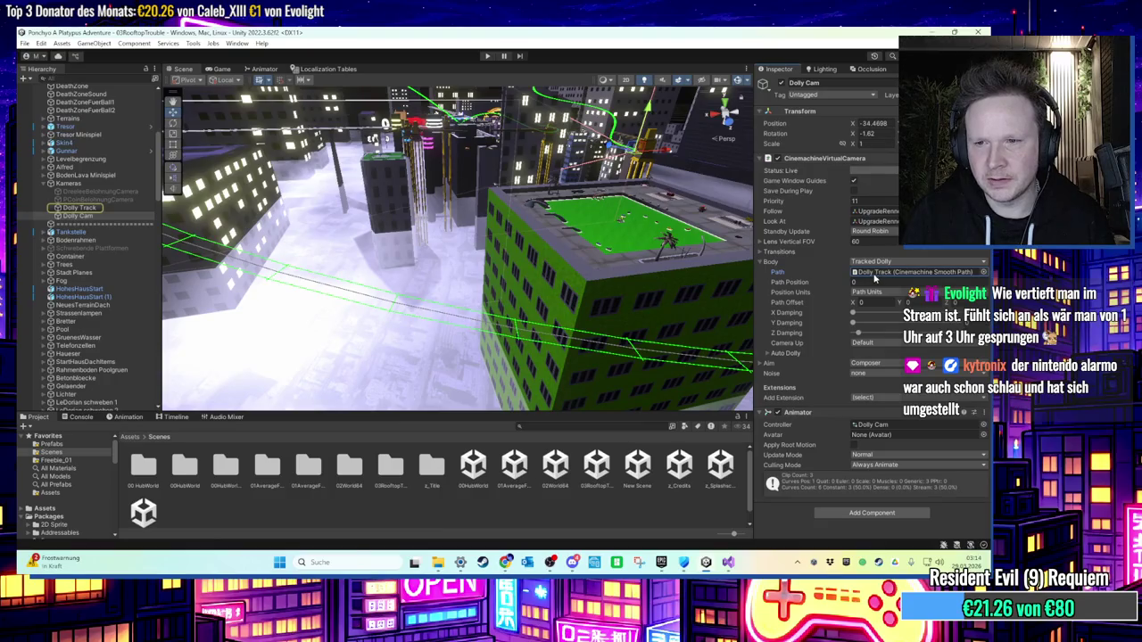
Step: Enable Auto Dolly in the Body settings, moving Path Position to about 16.04
{"action": "left_click", "coordinate": [762, 368]}
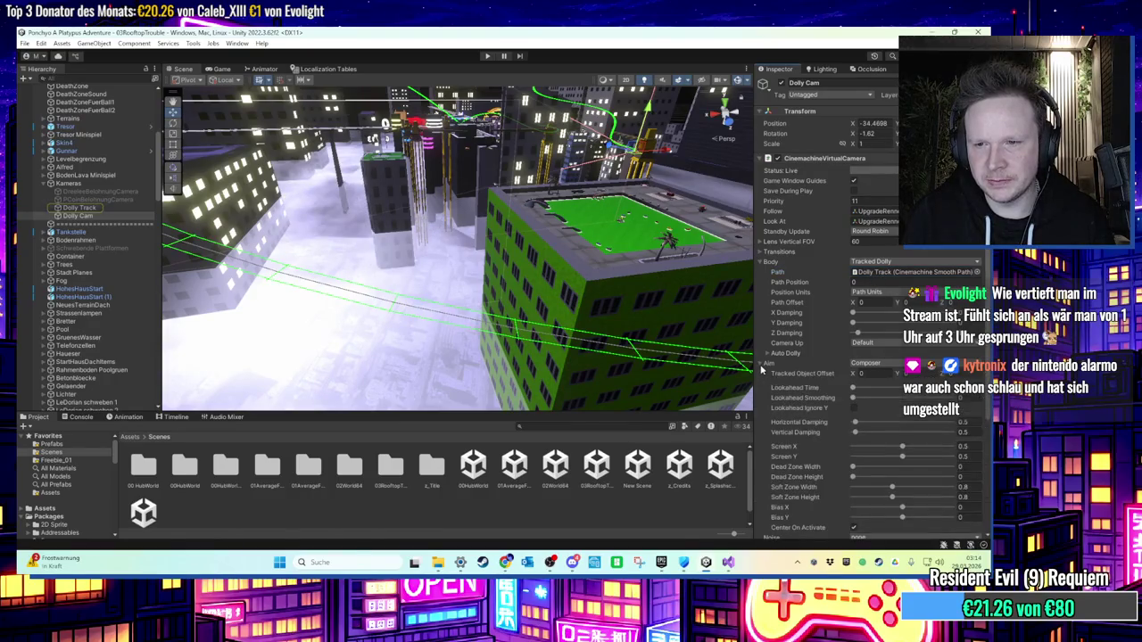
{"action": "left_click", "coordinate": [760, 368]}
{"action": "left_click", "coordinate": [768, 354]}
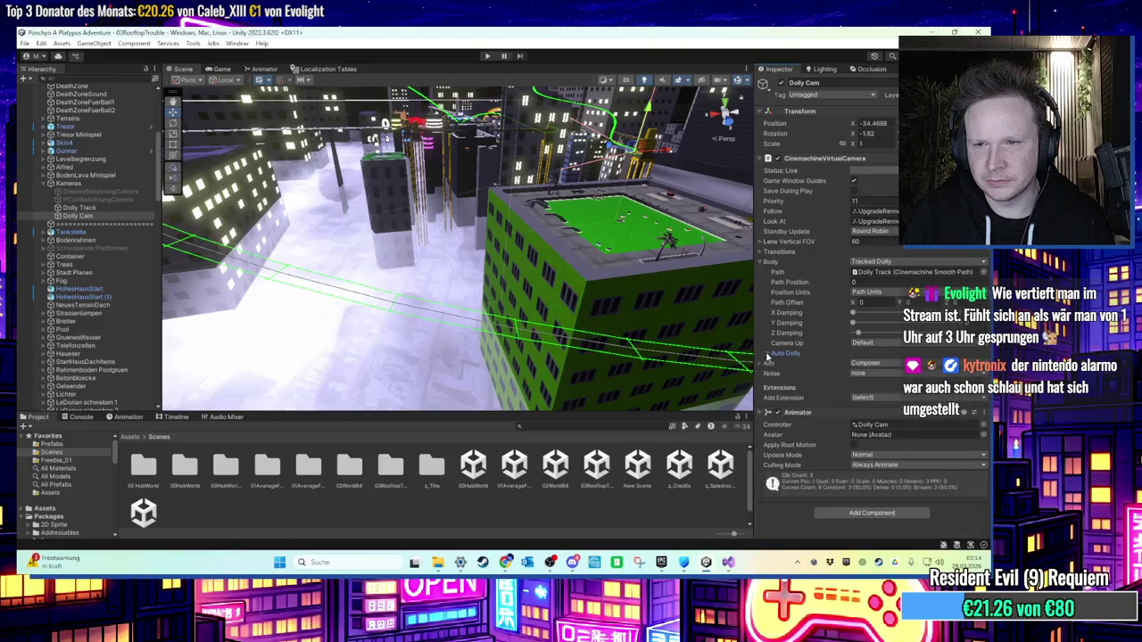
{"action": "left_click", "coordinate": [854, 365]}
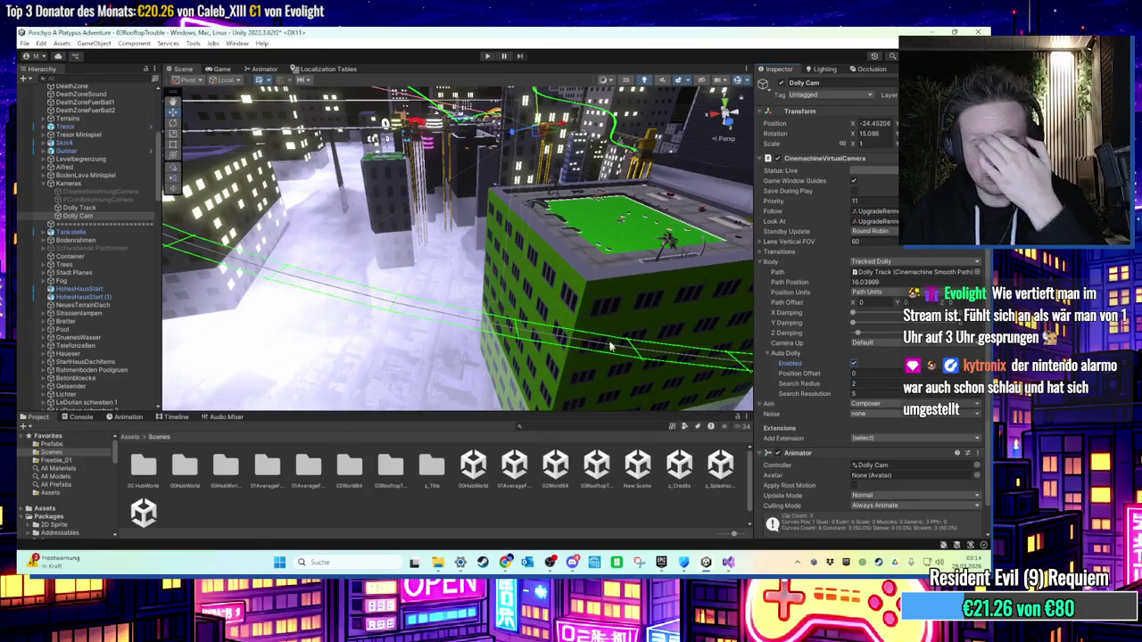
Step: After a quick play test, set Dolly Cam's Path Position to 0
{"action": "left_click", "coordinate": [486, 56]}
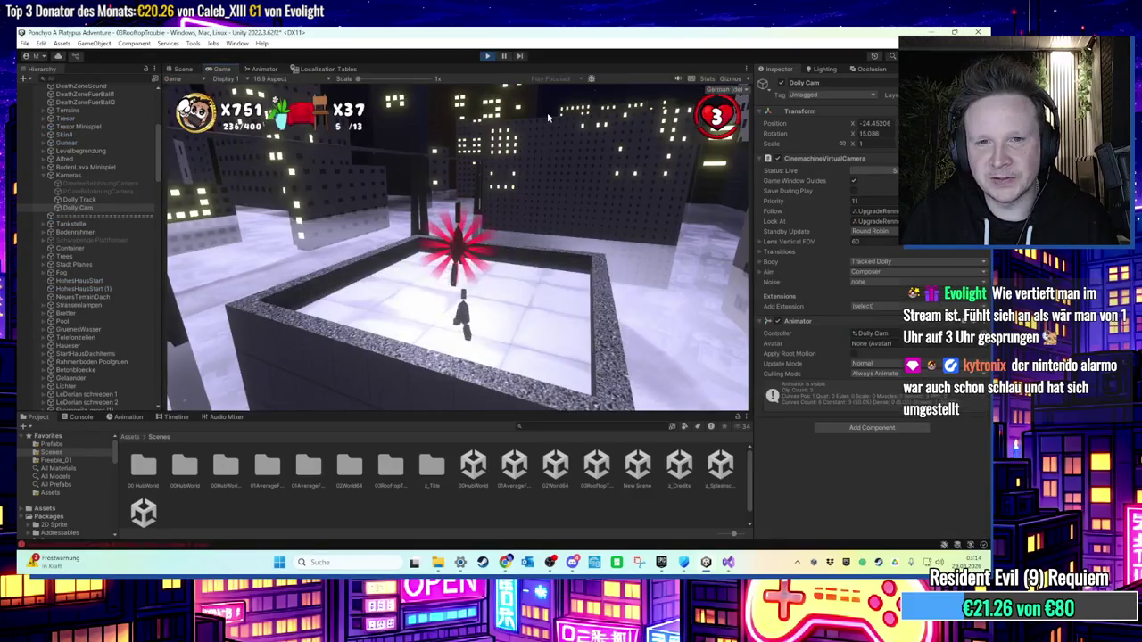
{"action": "left_click", "coordinate": [487, 56]}
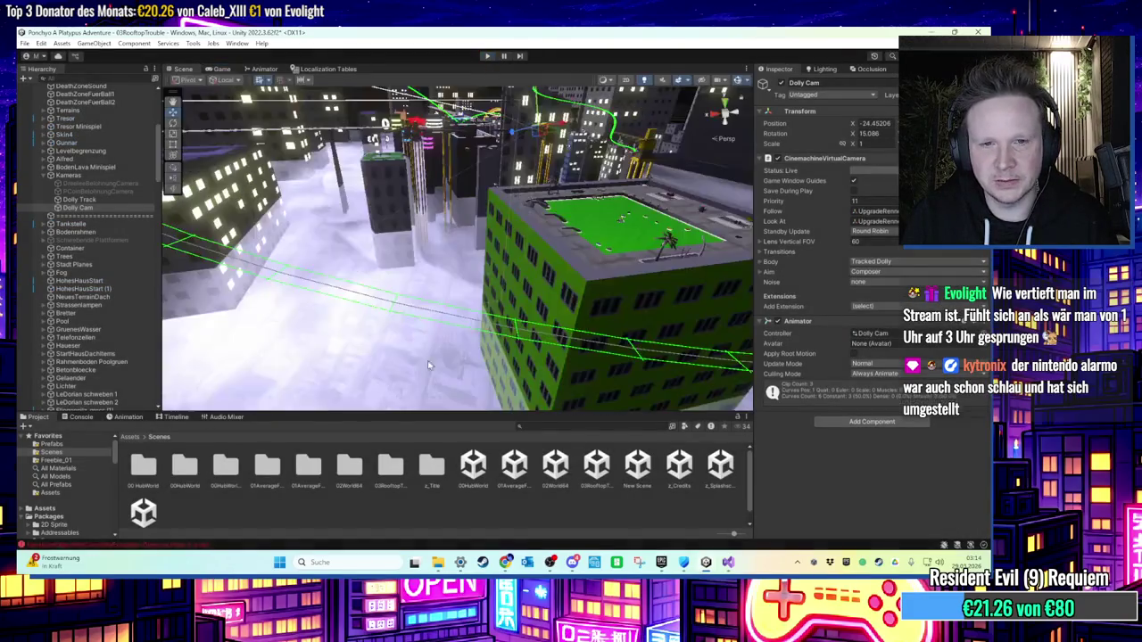
{"action": "left_click", "coordinate": [119, 217]}
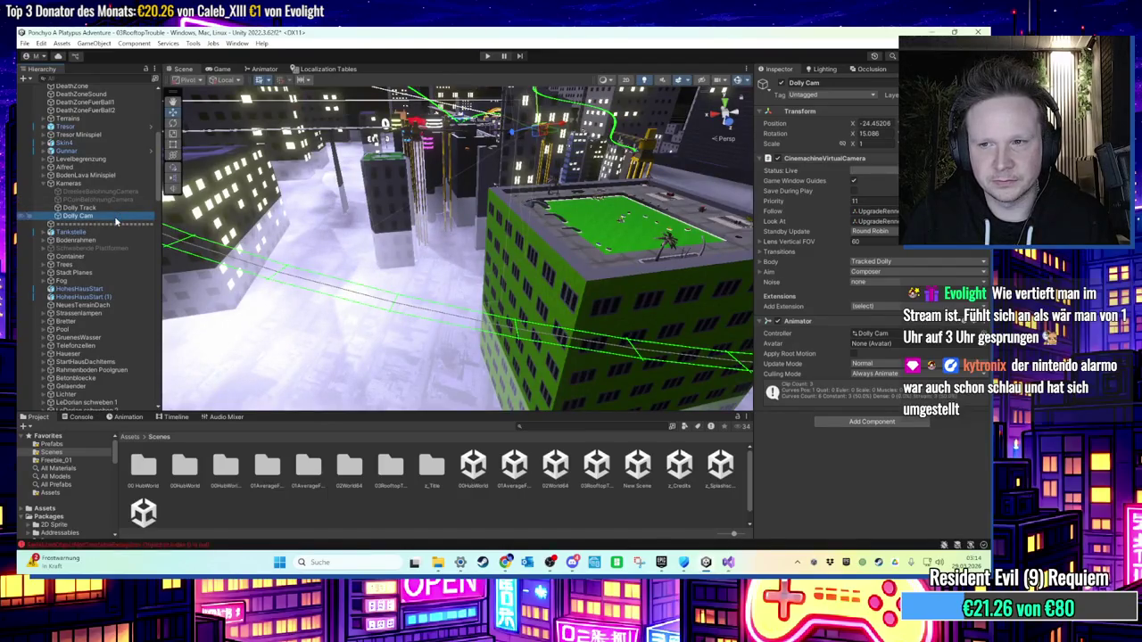
{"action": "key", "text": "Down"}
{"action": "key", "text": "Down"}
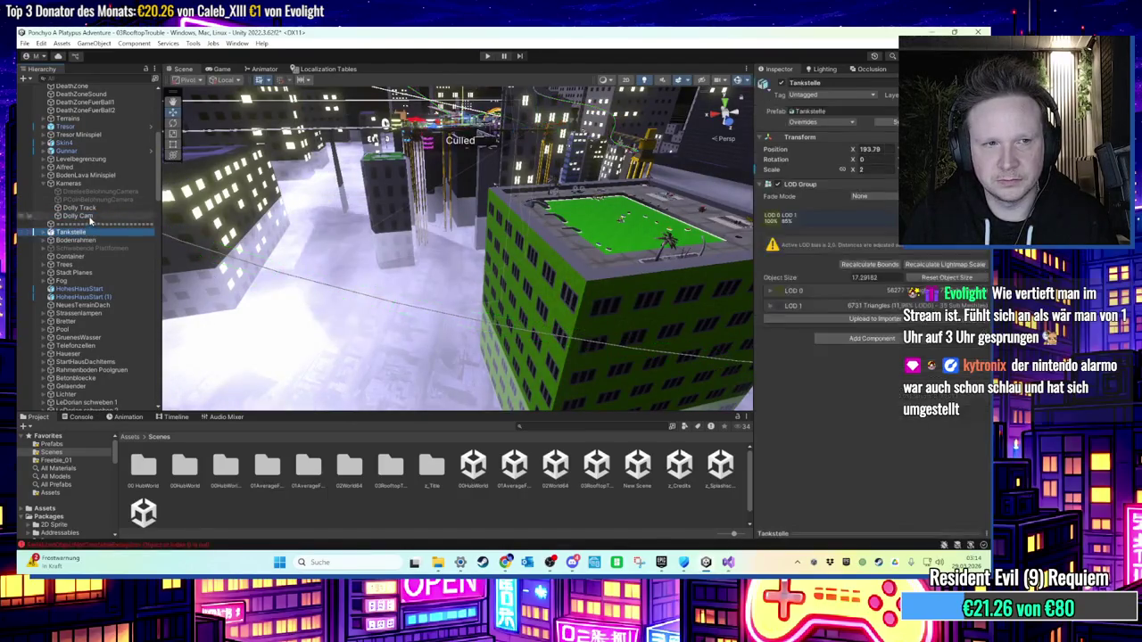
{"action": "left_click", "coordinate": [90, 216]}
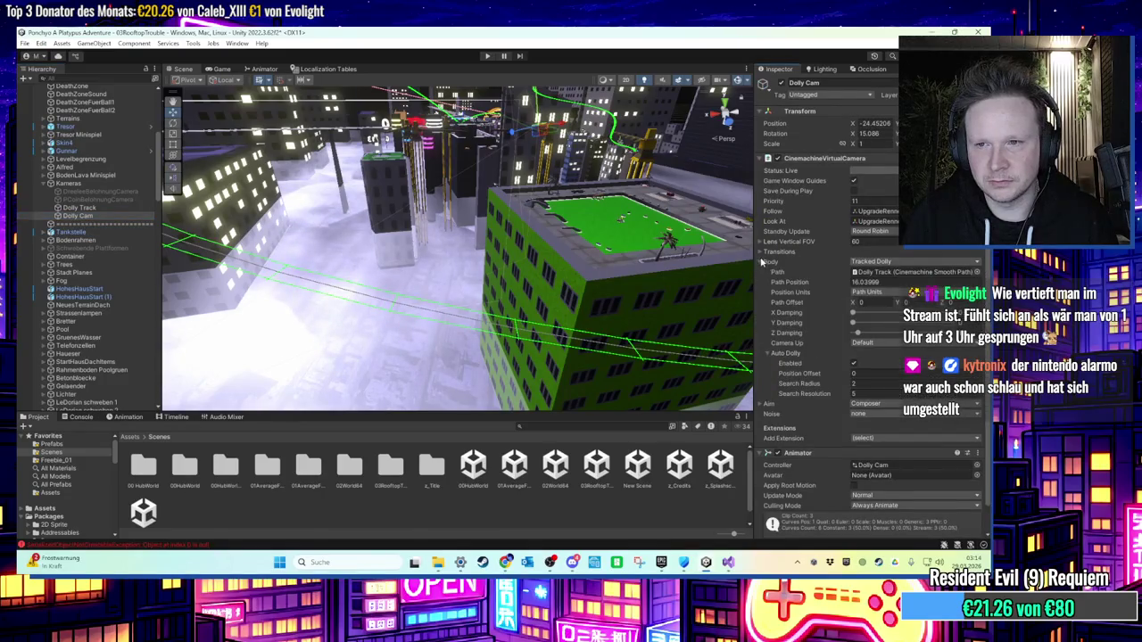
{"action": "left_click", "coordinate": [866, 282]}
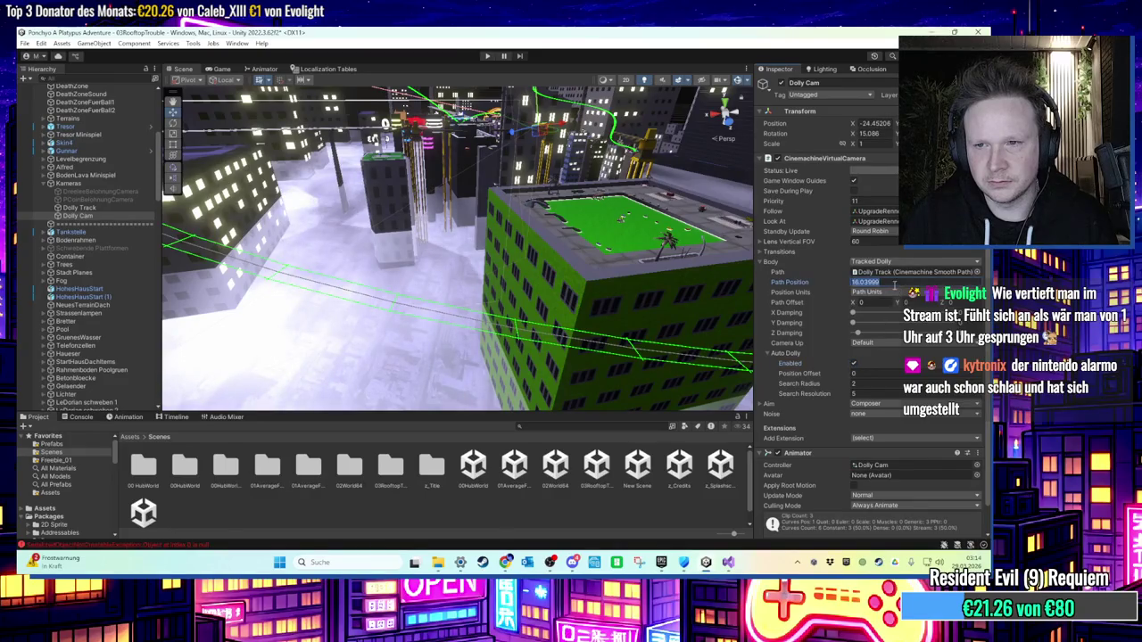
{"action": "type", "text": "0"}
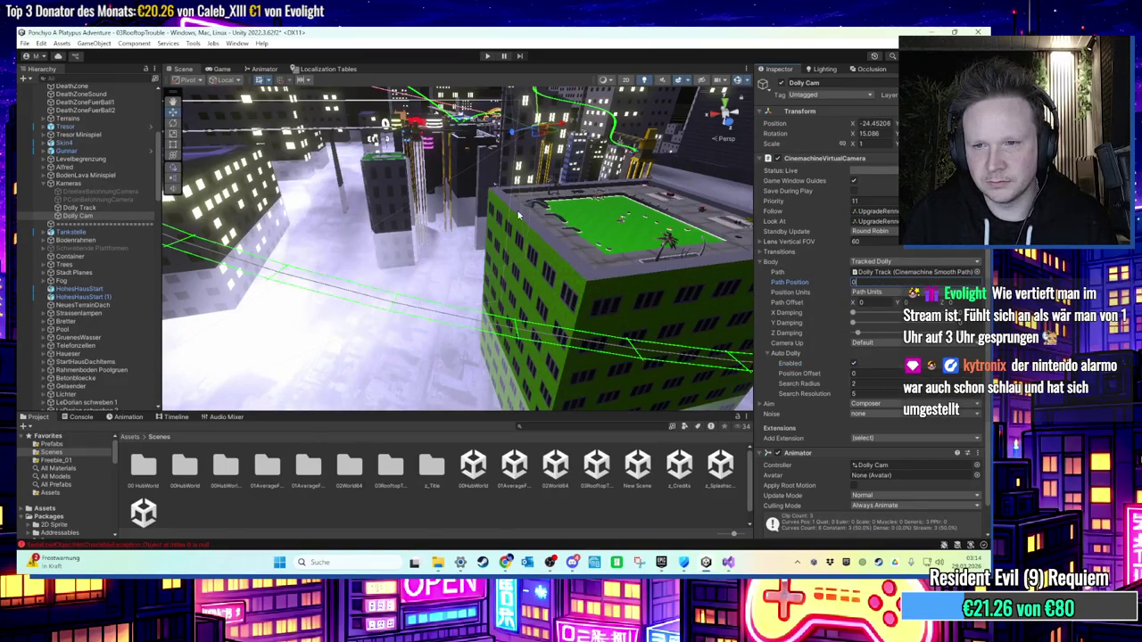
Step: Play-test the rooftop level, stop it, and review the Dolly Track's waypoints
{"action": "left_click", "coordinate": [487, 55]}
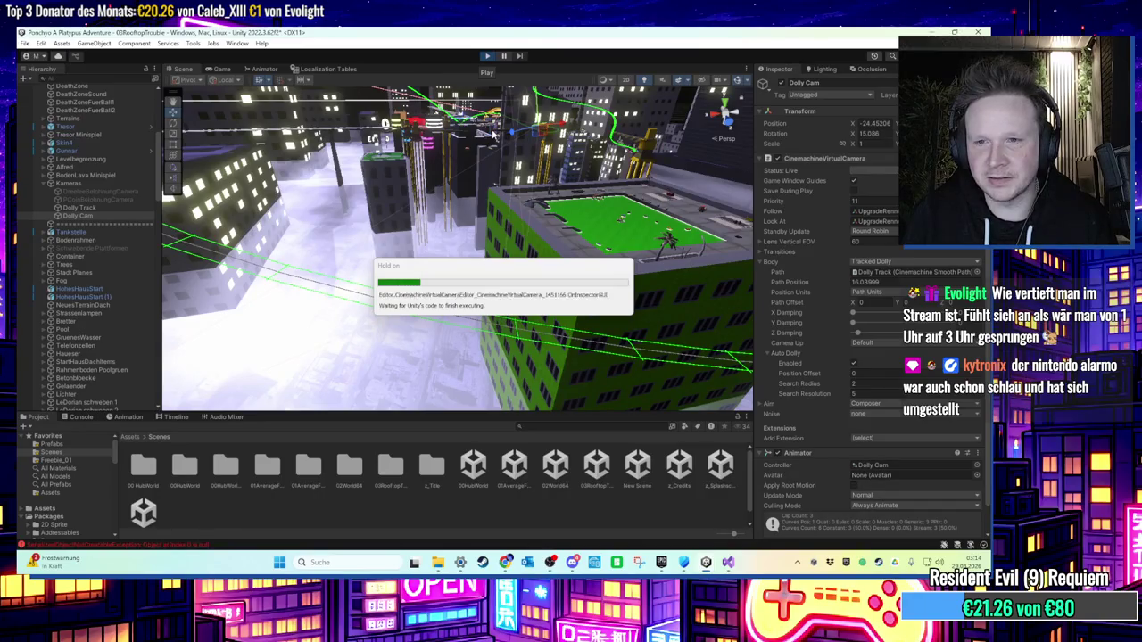
{"action": "left_click", "coordinate": [486, 57]}
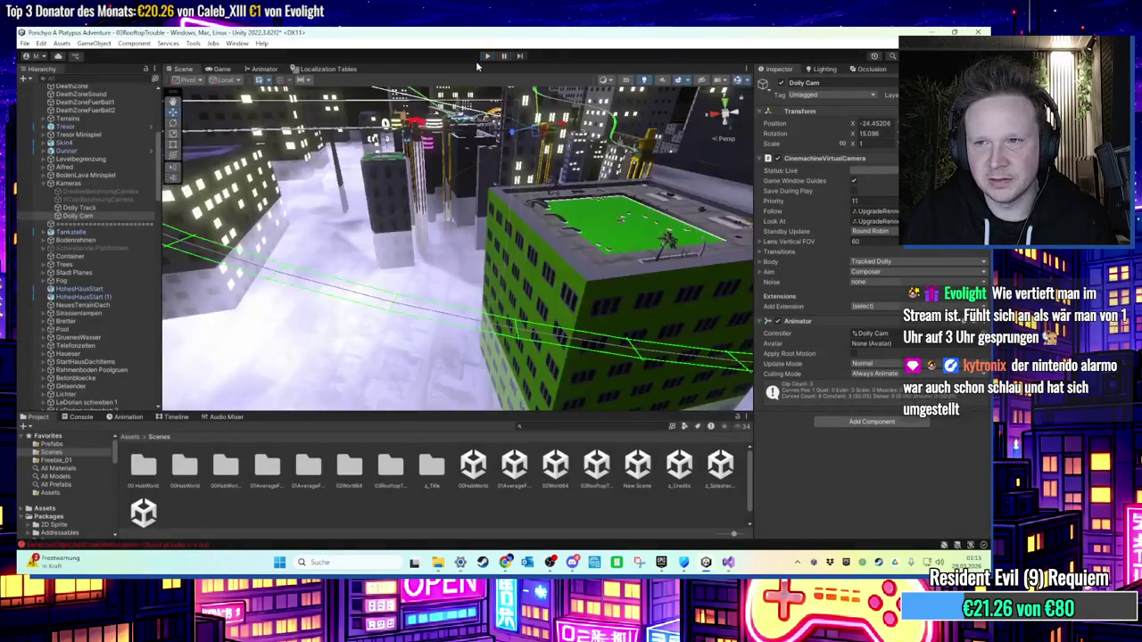
{"action": "left_click", "coordinate": [78, 208]}
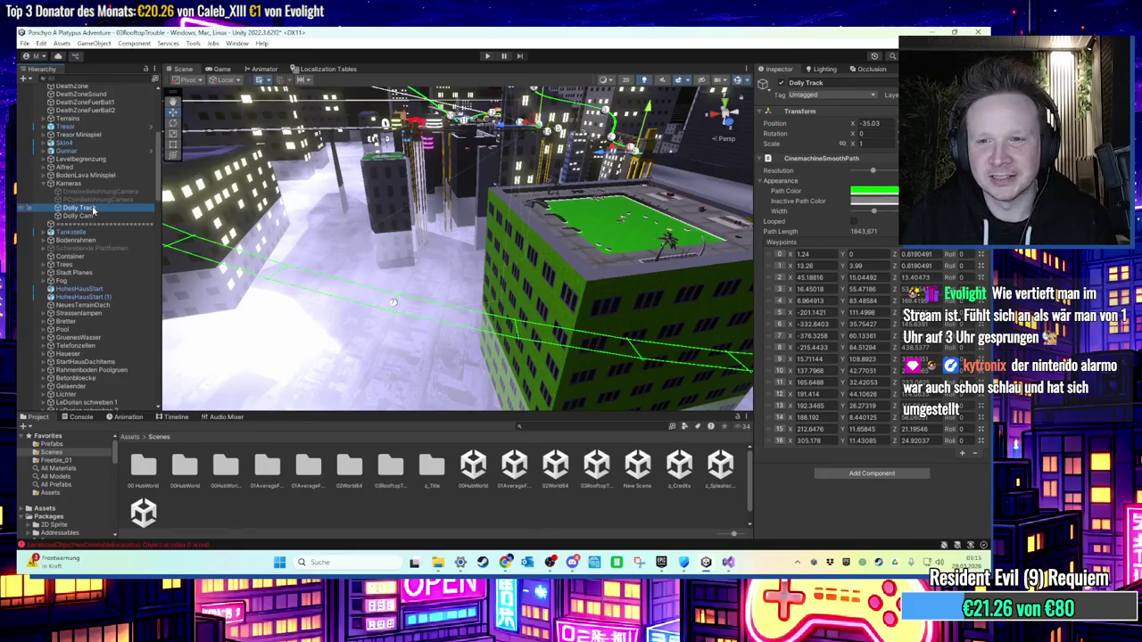
{"action": "left_click", "coordinate": [85, 216]}
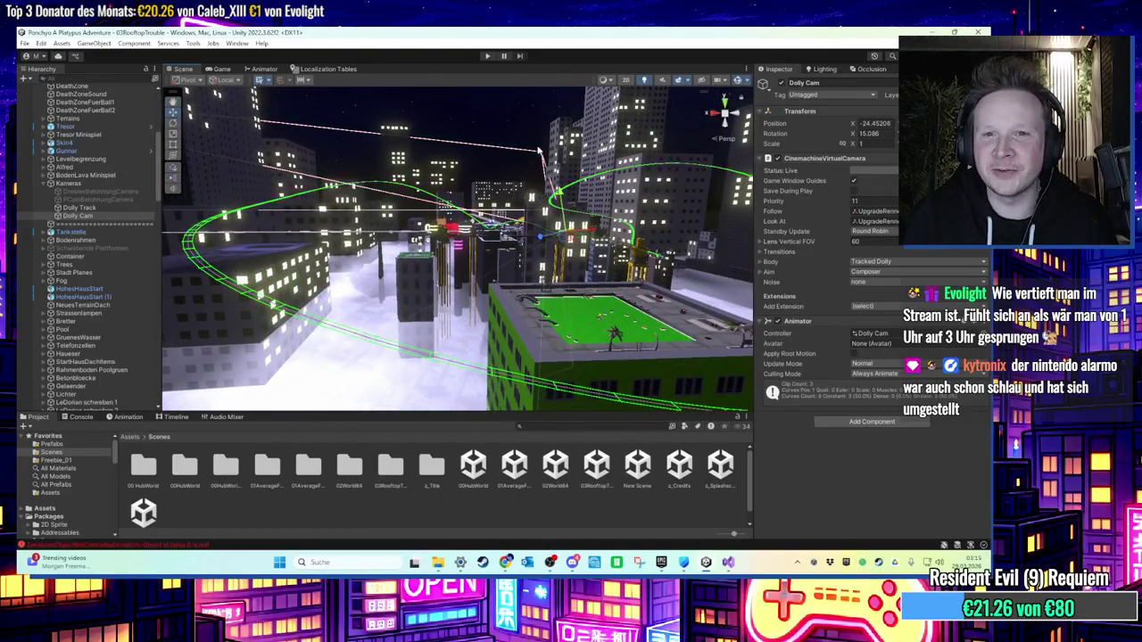
{"action": "left_click", "coordinate": [532, 123]}
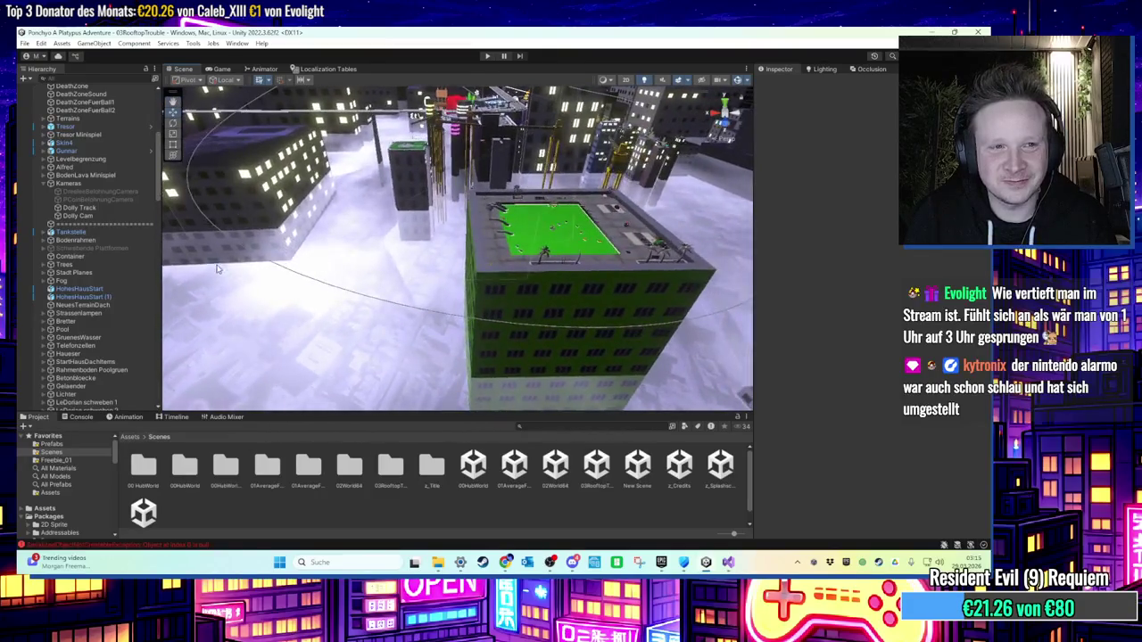
{"action": "scroll", "coordinate": [86, 258], "scroll_direction": "down", "scroll_amount": 3}
{"action": "scroll", "coordinate": [85, 257], "scroll_direction": "down", "scroll_amount": 2}
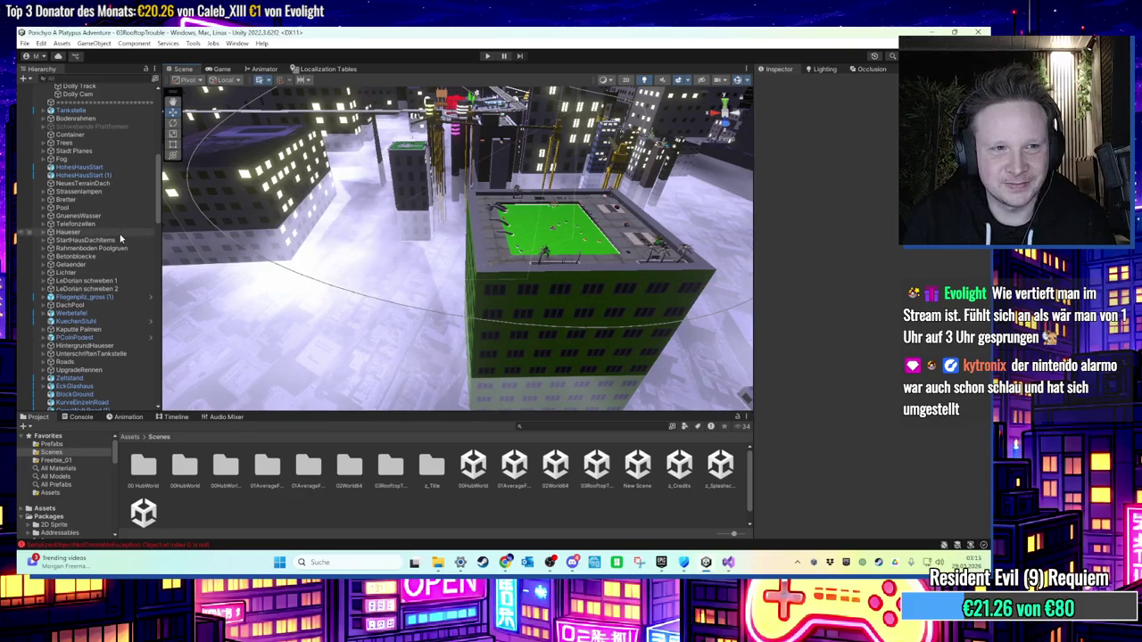
{"action": "scroll", "coordinate": [120, 239], "scroll_direction": "up", "scroll_amount": 3}
{"action": "left_click", "coordinate": [113, 189]}
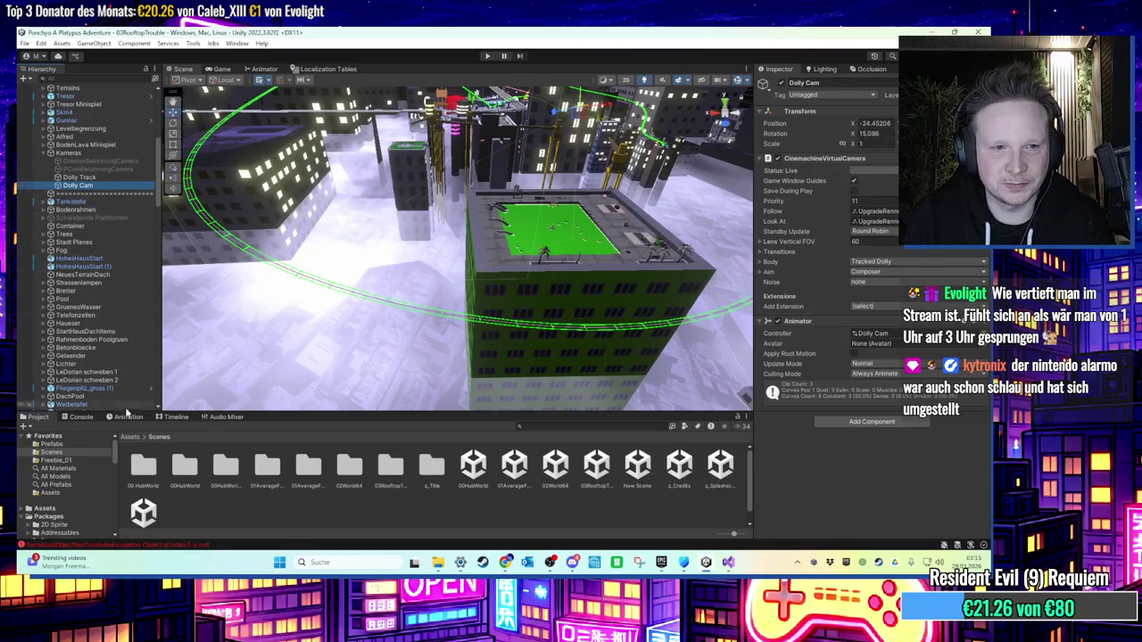
Step: Check the Dolly Cam clip list, then select the Dolly Cam controller in Assets/Animation
{"action": "left_click", "coordinate": [125, 417]}
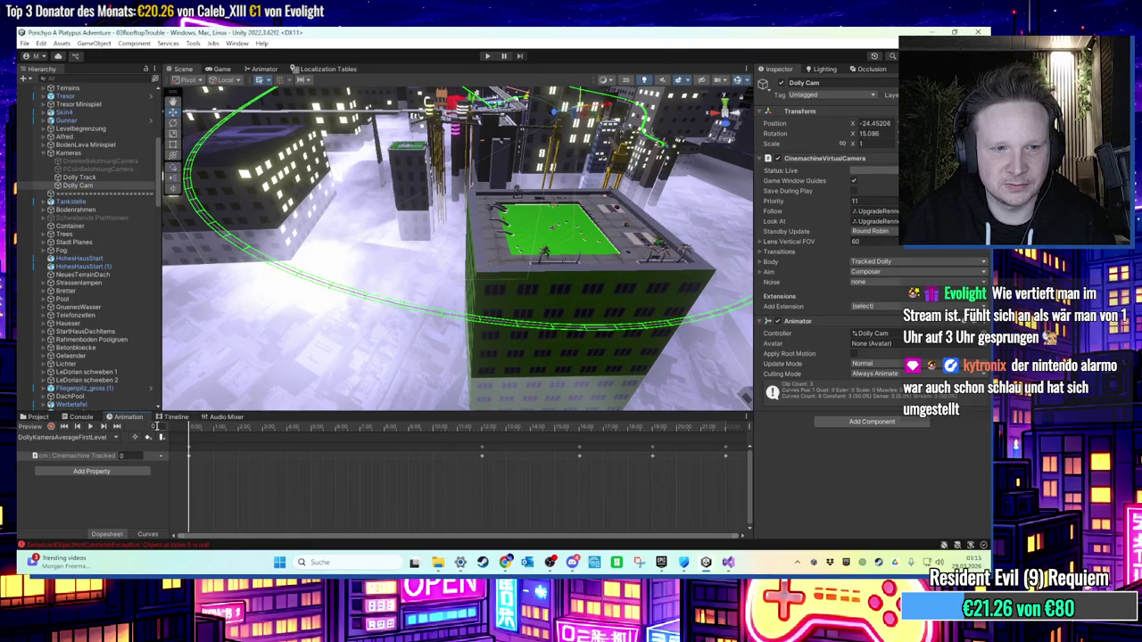
{"action": "left_click", "coordinate": [103, 438]}
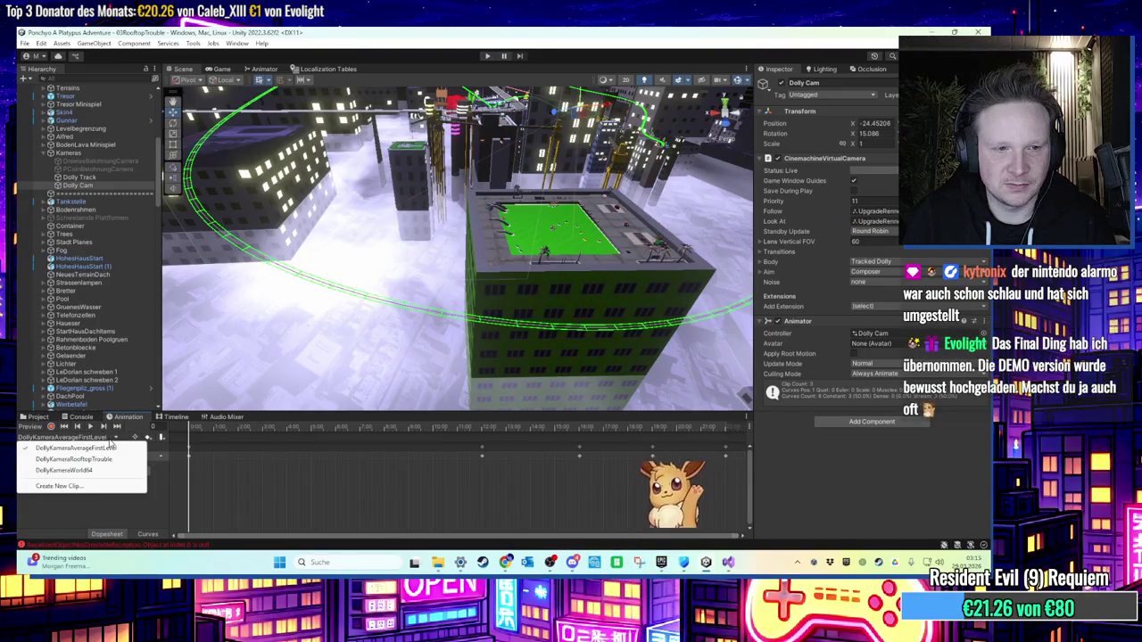
{"action": "left_click", "coordinate": [900, 337]}
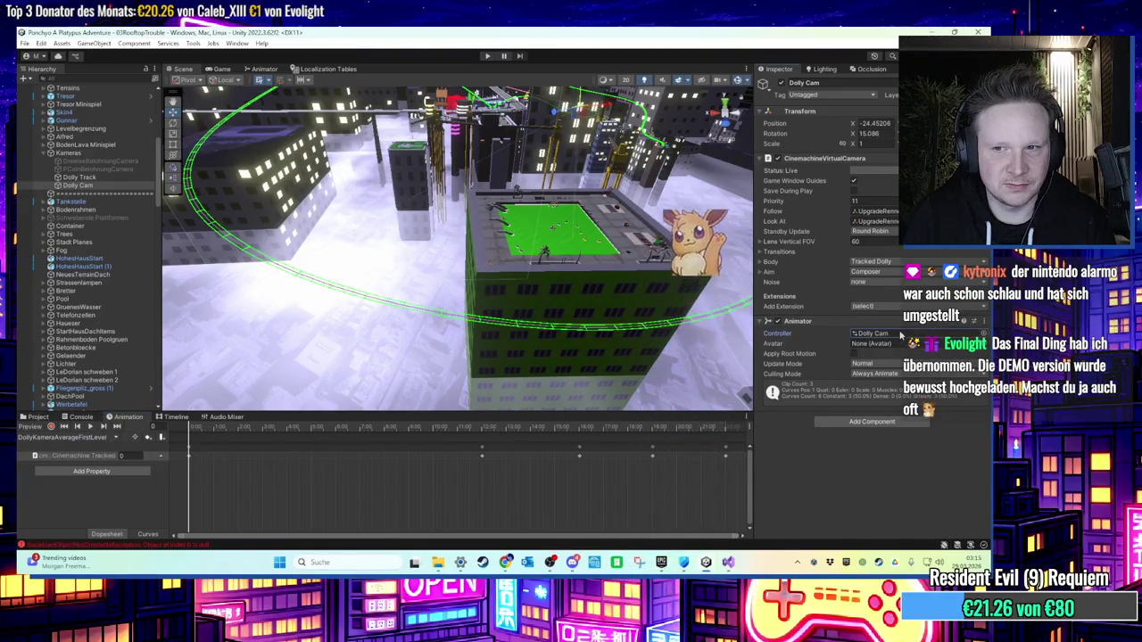
{"action": "left_click", "coordinate": [37, 417]}
{"action": "left_click", "coordinate": [667, 489]}
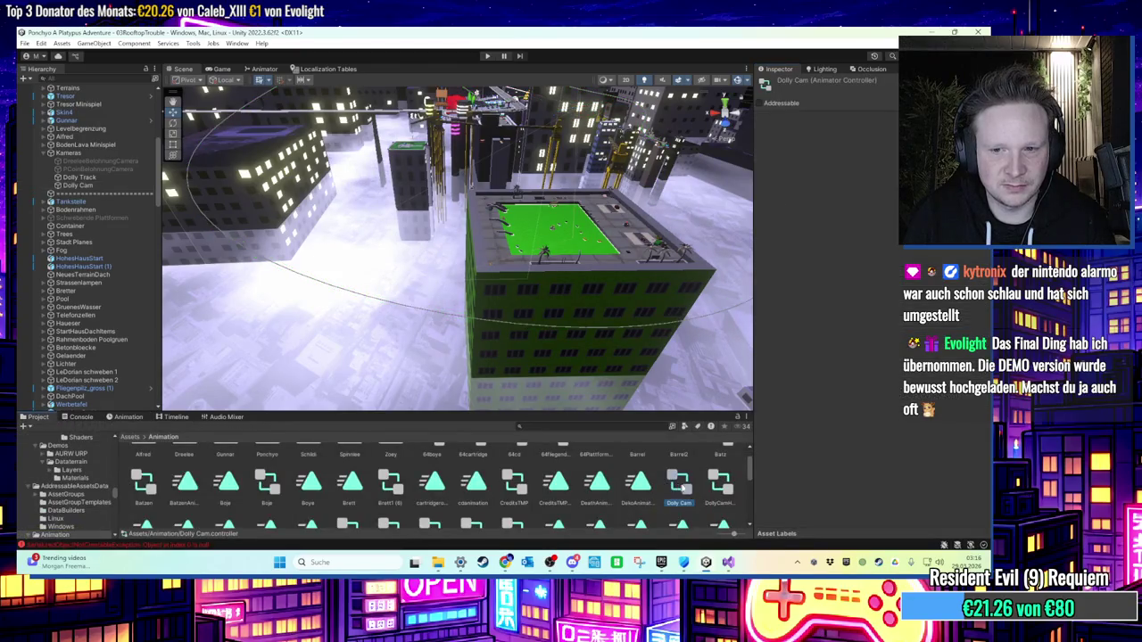
{"action": "left_click", "coordinate": [714, 486]}
{"action": "left_click", "coordinate": [680, 486]}
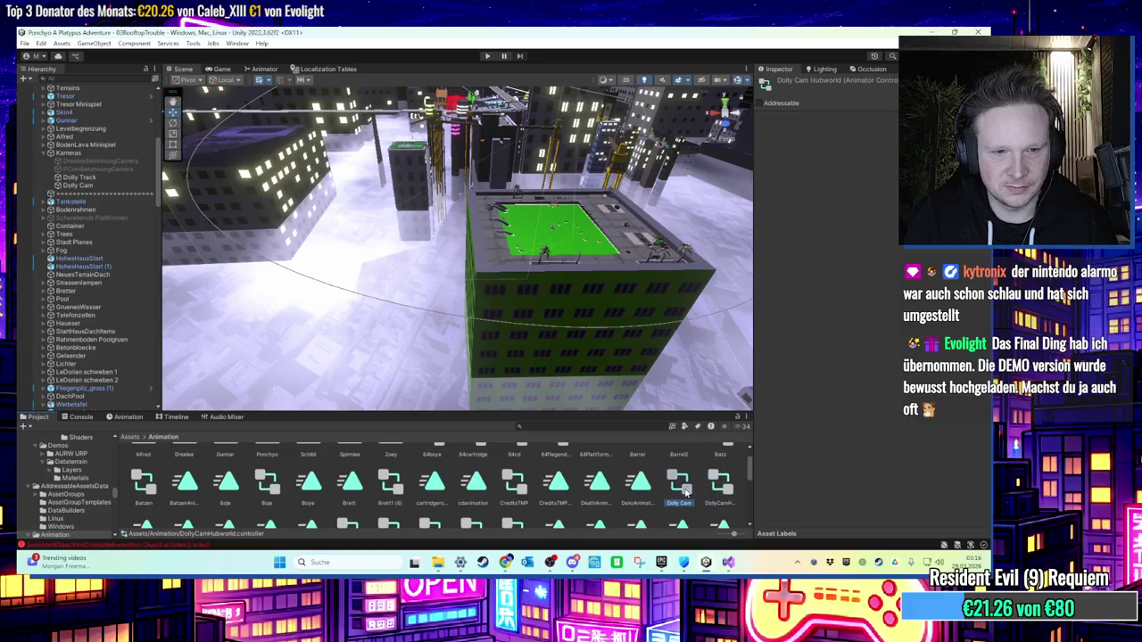
Step: Browse the dolly camera clips and reveal the Dolly Cam controller in Explorer
{"action": "scroll", "coordinate": [702, 489], "scroll_direction": "down", "scroll_amount": 1}
{"action": "left_click", "coordinate": [150, 505]}
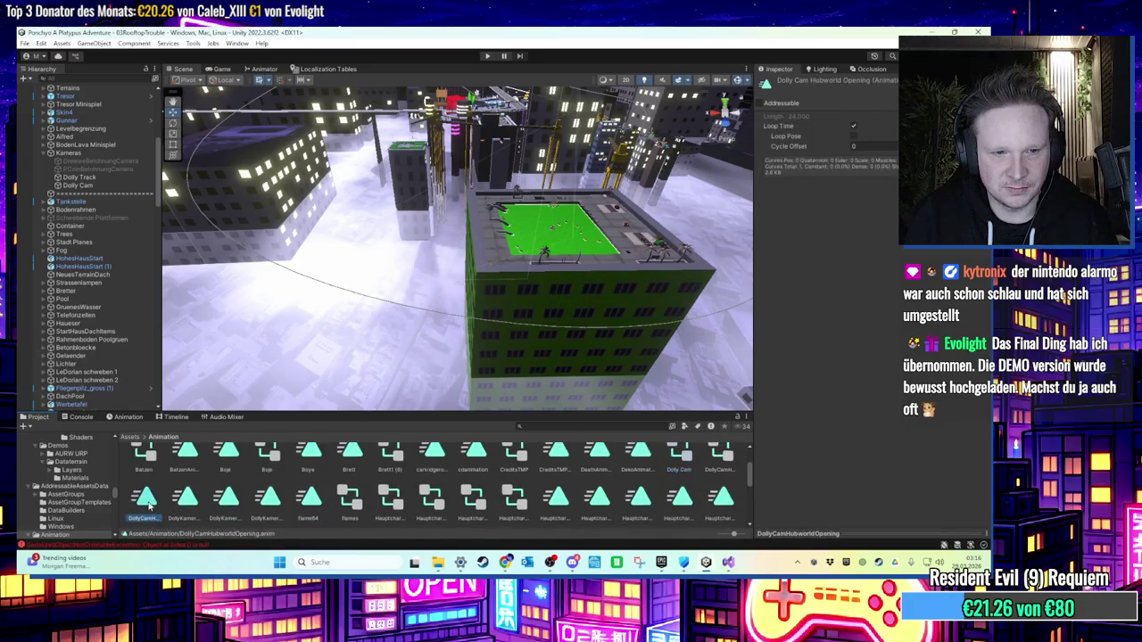
{"action": "left_click", "coordinate": [227, 501]}
{"action": "left_click", "coordinate": [187, 502]}
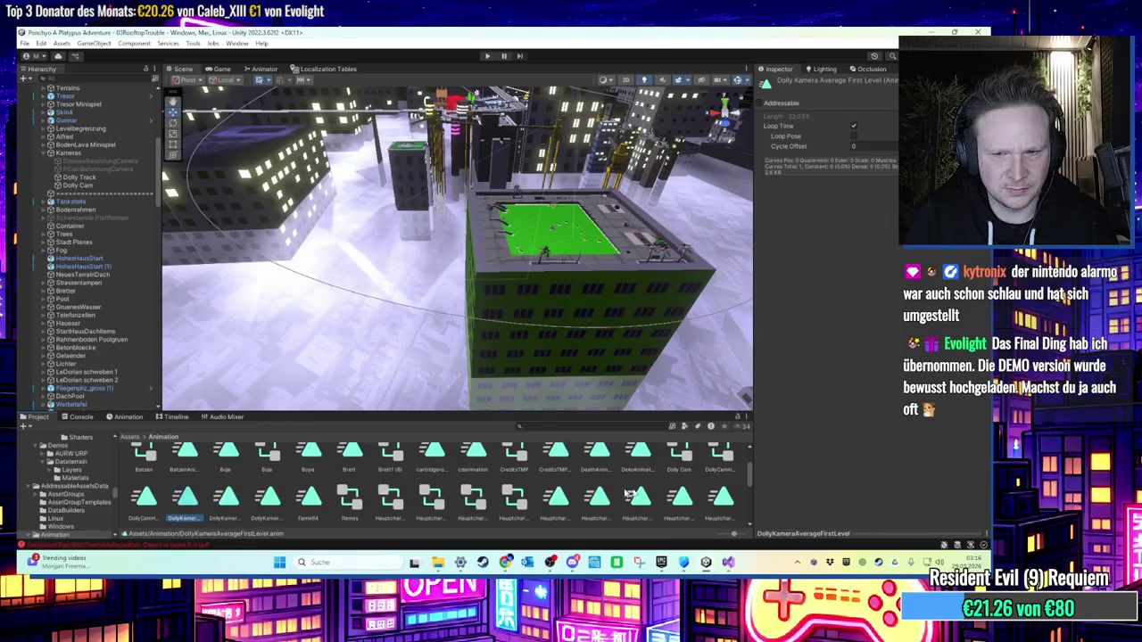
{"action": "scroll", "coordinate": [628, 493], "scroll_direction": "up", "scroll_amount": 1}
{"action": "right_click", "coordinate": [680, 487]}
{"action": "left_click", "coordinate": [723, 190]}
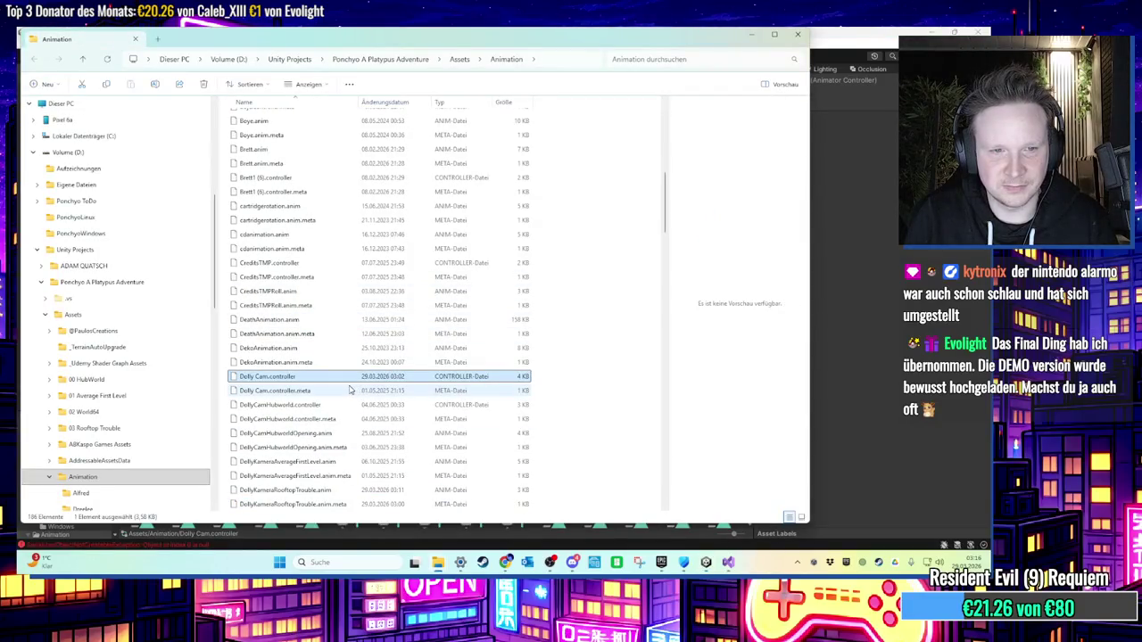
{"action": "left_click", "coordinate": [752, 36]}
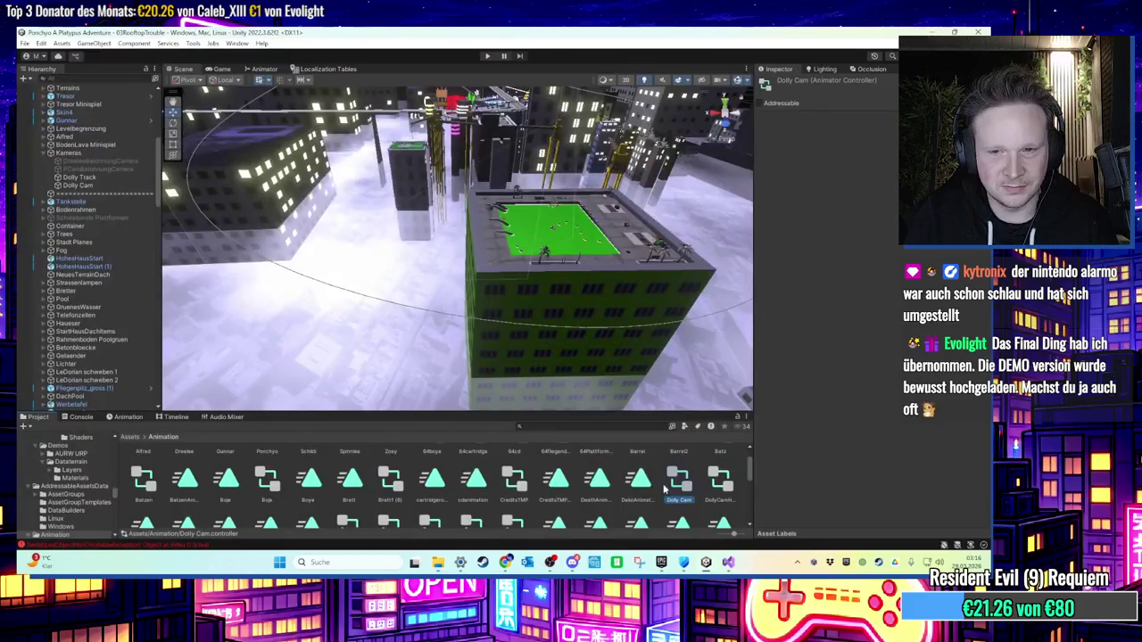
Step: Duplicate the Dolly Cam controller with Ctrl+D and rename the copy DollyCamRooftop
{"action": "scroll", "coordinate": [687, 488], "scroll_direction": "down", "scroll_amount": 1}
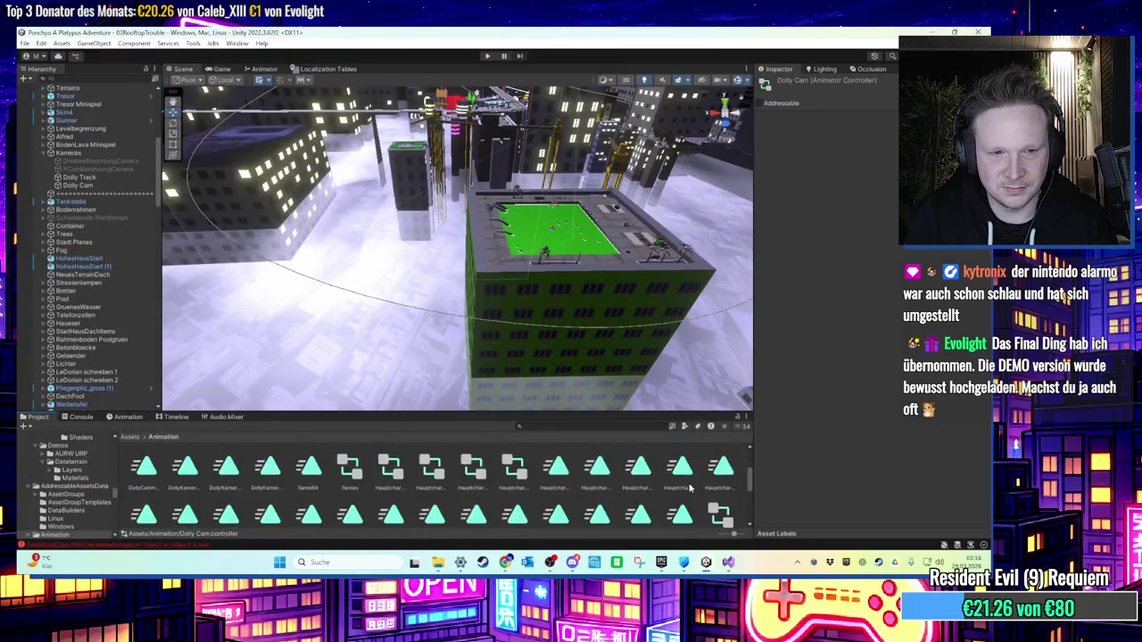
{"action": "scroll", "coordinate": [690, 488], "scroll_direction": "up", "scroll_amount": 1}
{"action": "key", "text": "ctrl+d"}
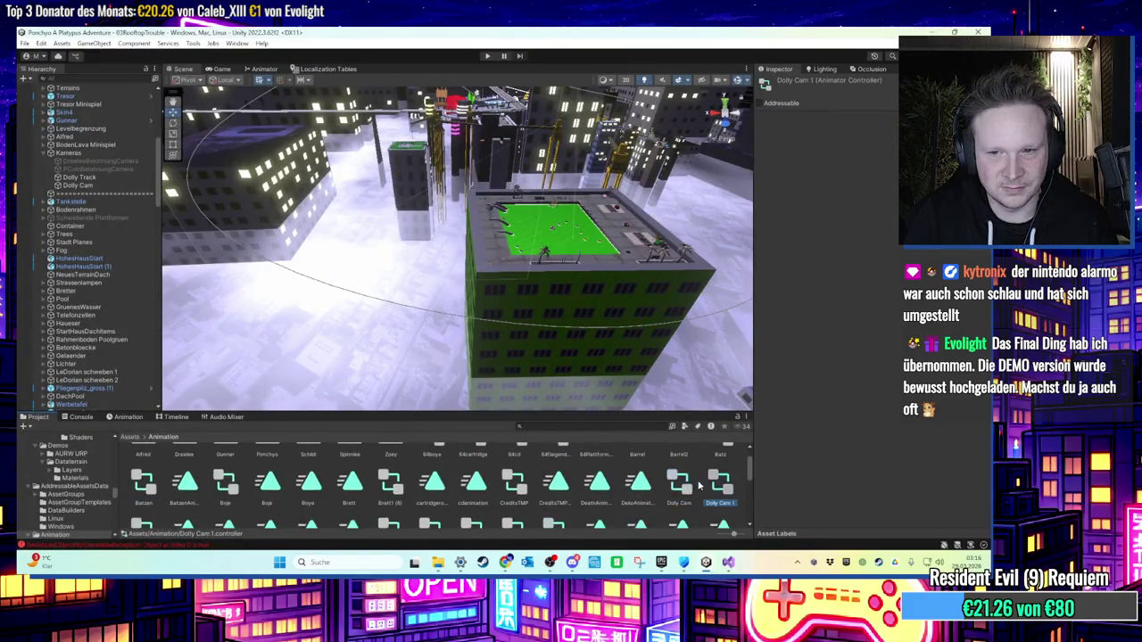
{"action": "right_click", "coordinate": [713, 489]}
{"action": "left_click", "coordinate": [742, 228]}
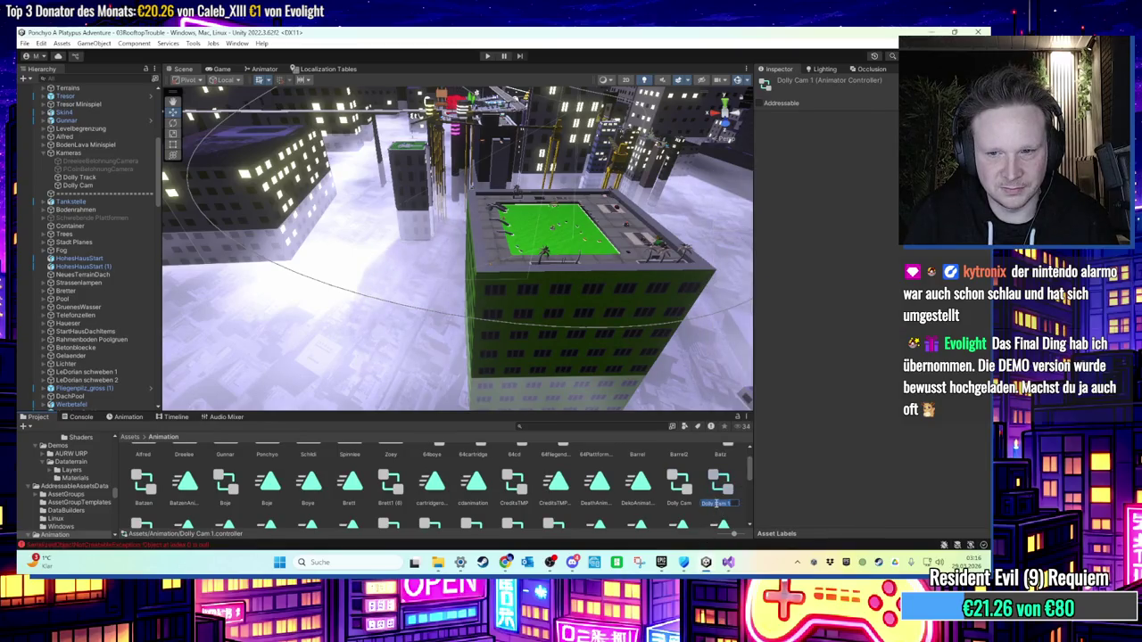
{"action": "type", "text": "DollyCamAni"}
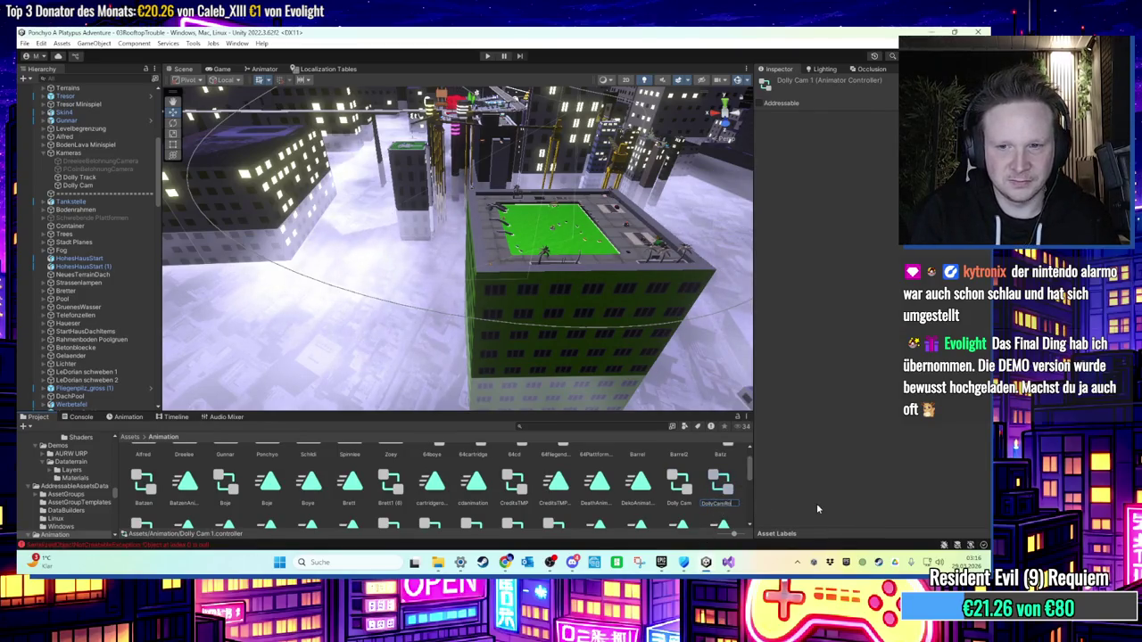
{"action": "type", "text": "matorof"}
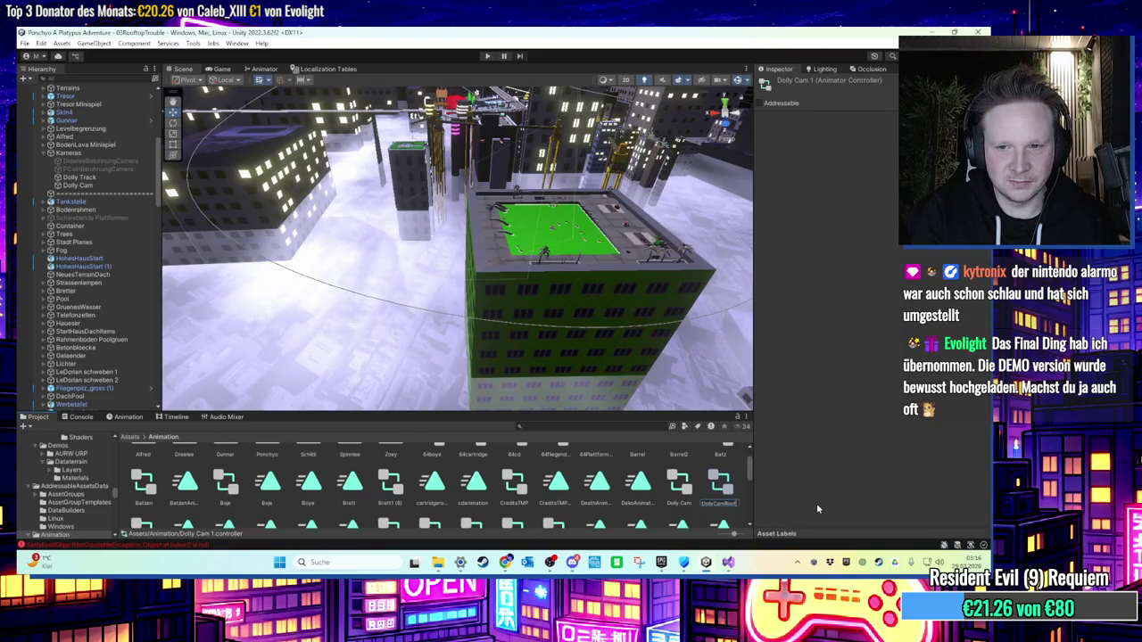
{"action": "type", "text": "top"}
{"action": "key", "text": "Return"}
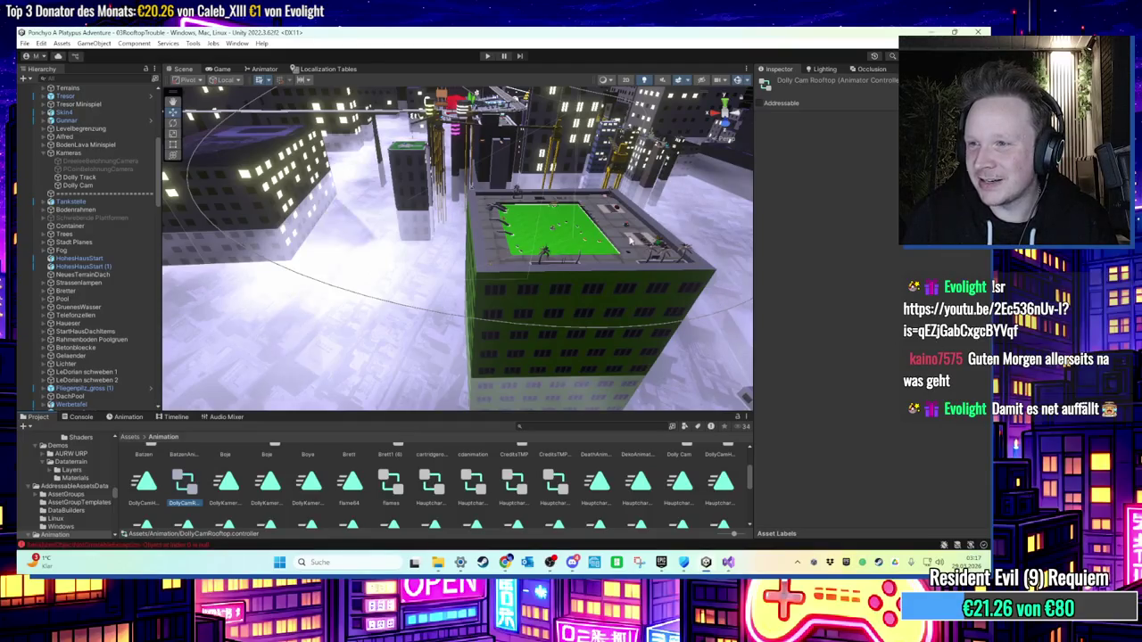
Step: Select Dolly Cam and locate its assigned controller in the Animation folder
{"action": "left_click_drag", "start_coordinate": [661, 259], "coordinate": [630, 252]}
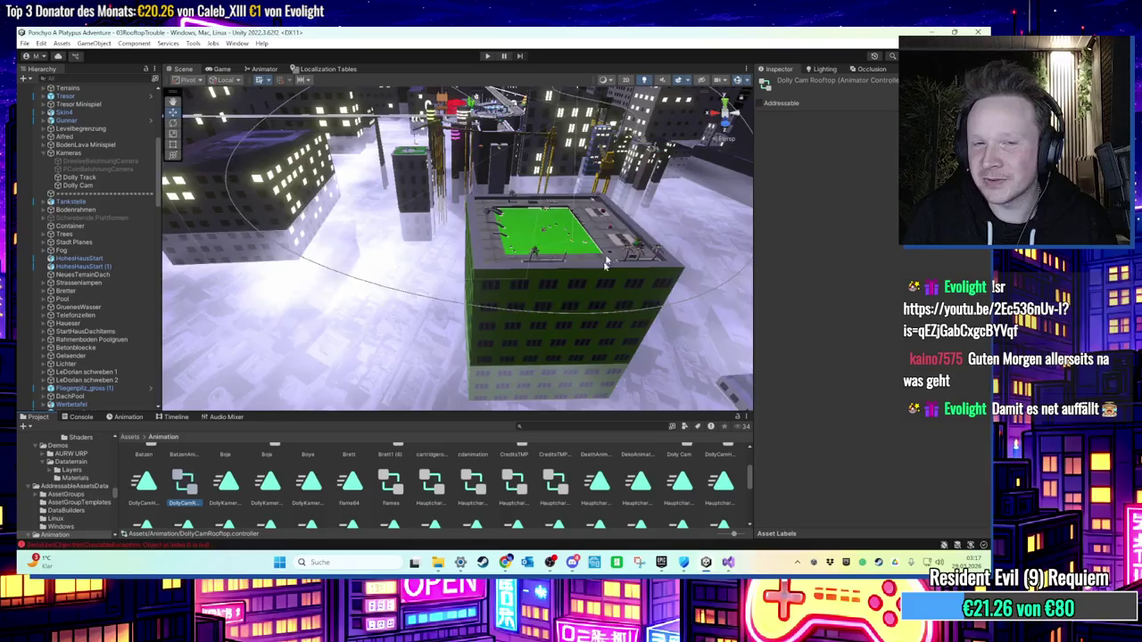
{"action": "left_click_drag", "start_coordinate": [586, 305], "coordinate": [557, 276]}
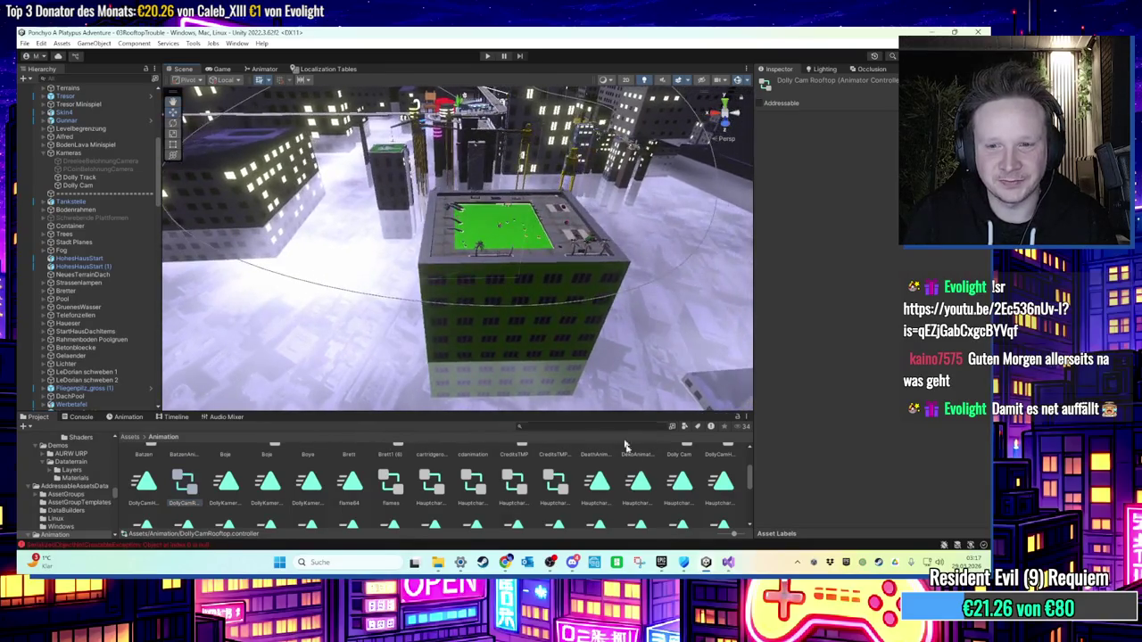
{"action": "scroll", "coordinate": [85, 268], "scroll_direction": "up", "scroll_amount": 1}
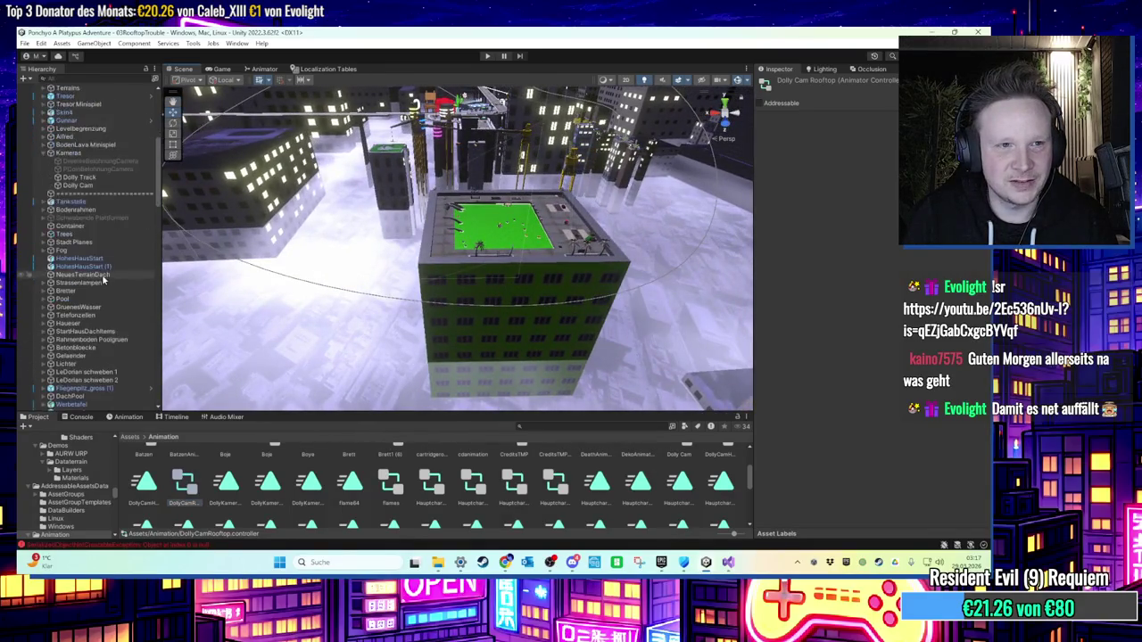
{"action": "left_click", "coordinate": [77, 216]}
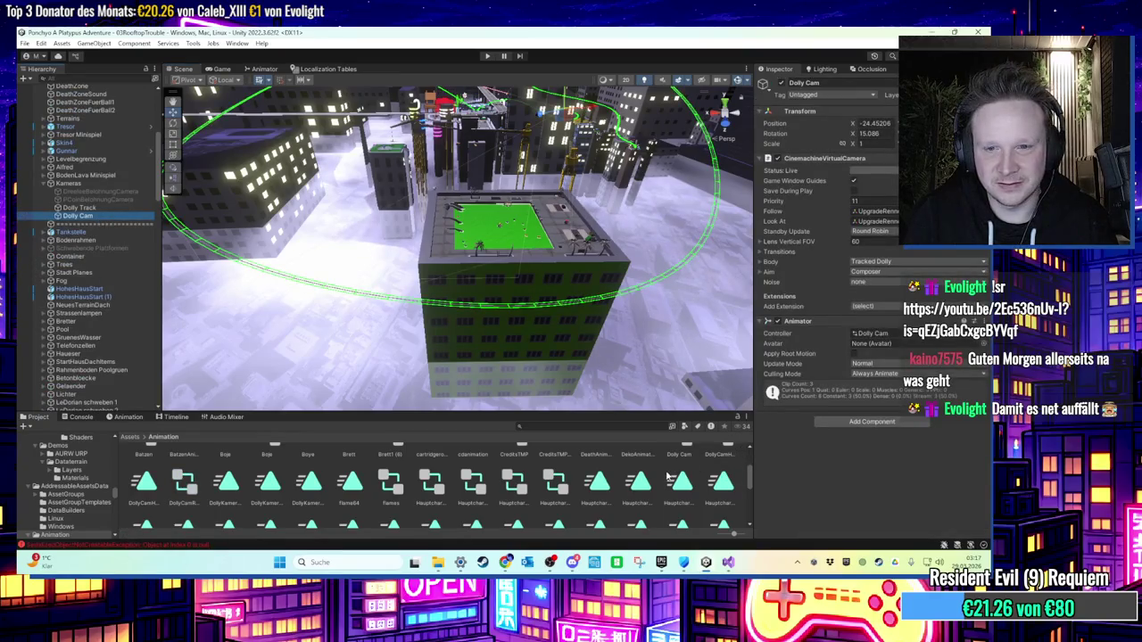
{"action": "left_click", "coordinate": [890, 335]}
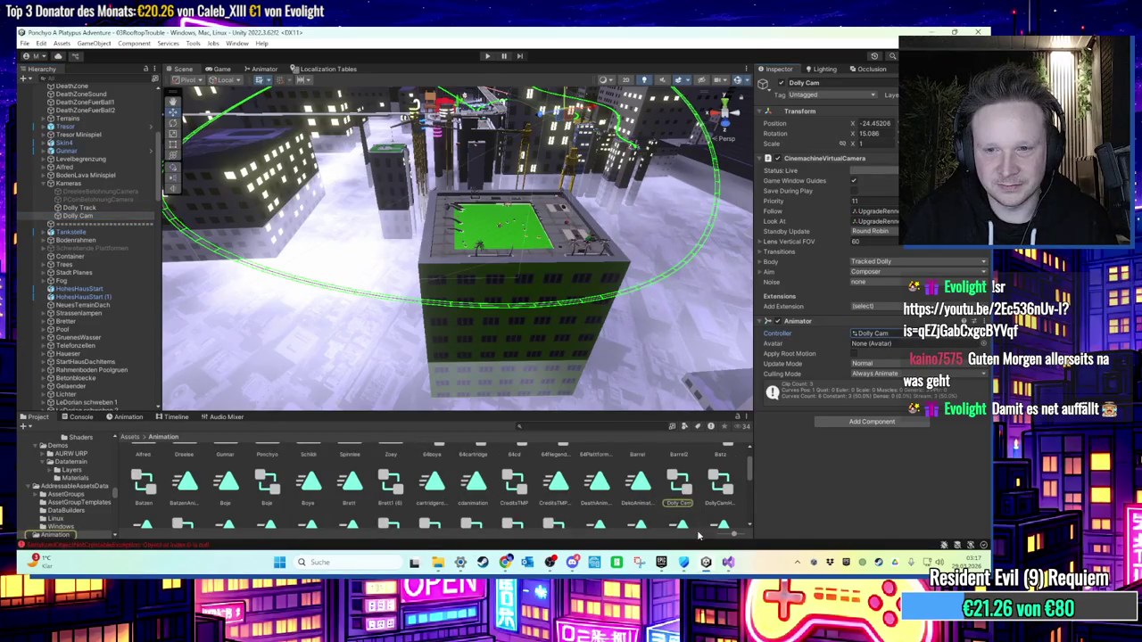
{"action": "scroll", "coordinate": [689, 493], "scroll_direction": "down", "scroll_amount": 2}
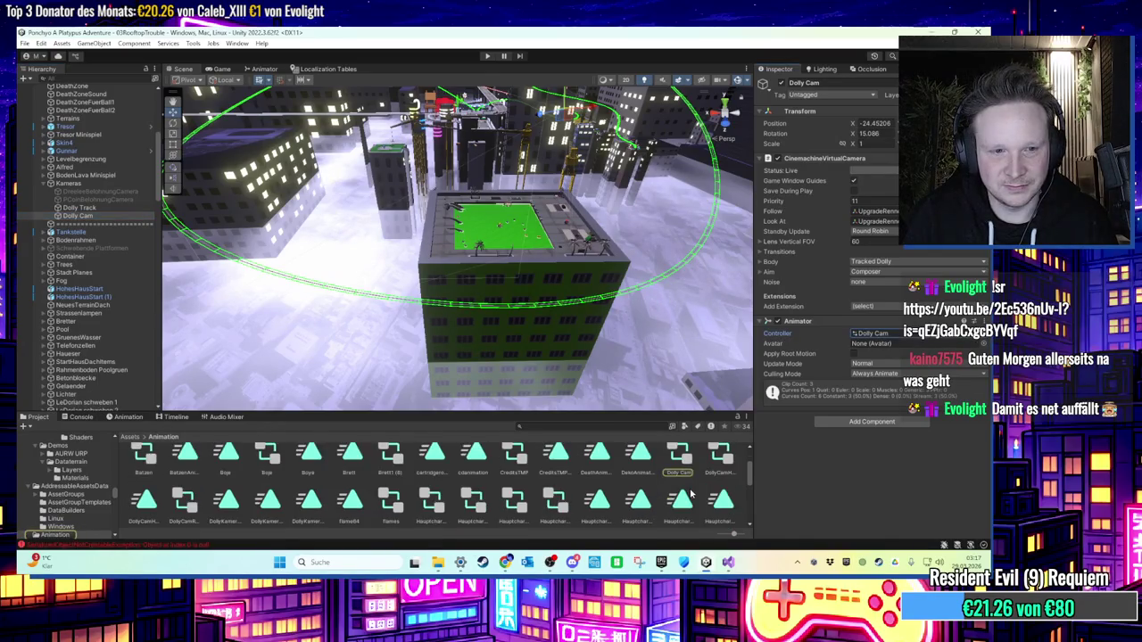
Step: Assign DollyCamRooftop.controller to Dolly Cam's Animator and open its animation timeline
{"action": "left_click", "coordinate": [156, 506]}
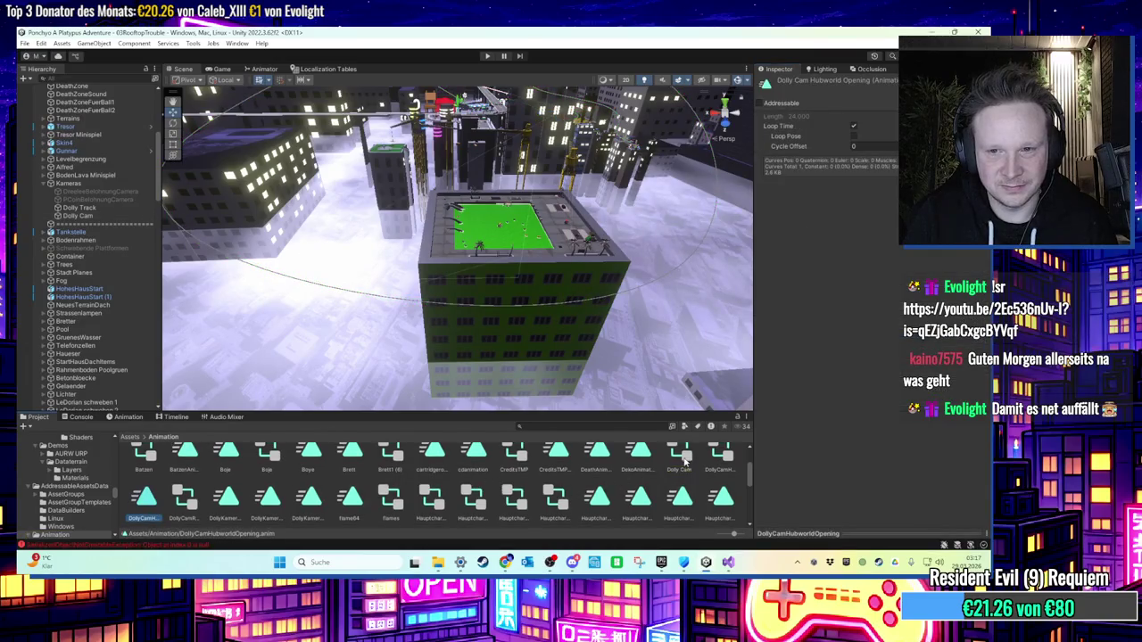
{"action": "left_click", "coordinate": [719, 457]}
{"action": "scroll", "coordinate": [705, 464], "scroll_direction": "up", "scroll_amount": 1}
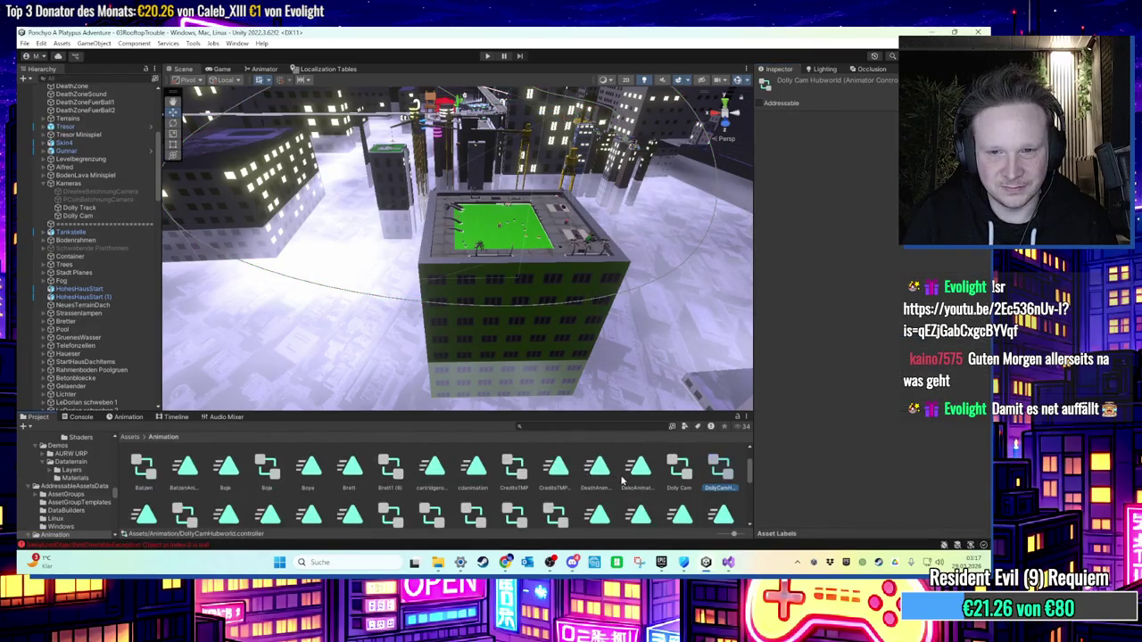
{"action": "scroll", "coordinate": [665, 481], "scroll_direction": "down", "scroll_amount": 1}
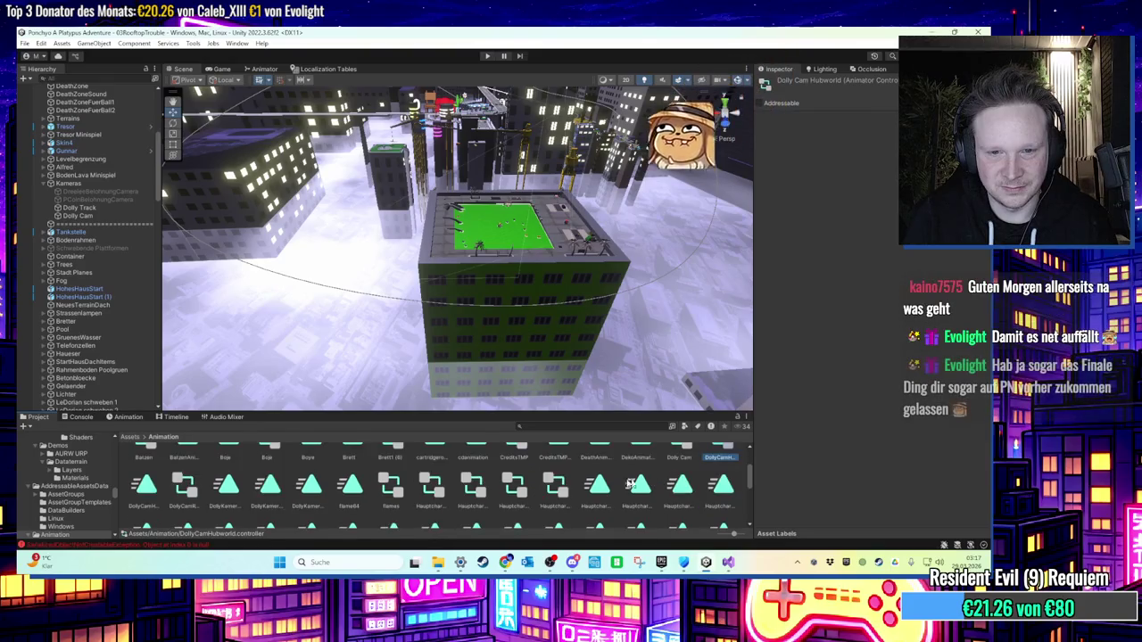
{"action": "left_click", "coordinate": [291, 490]}
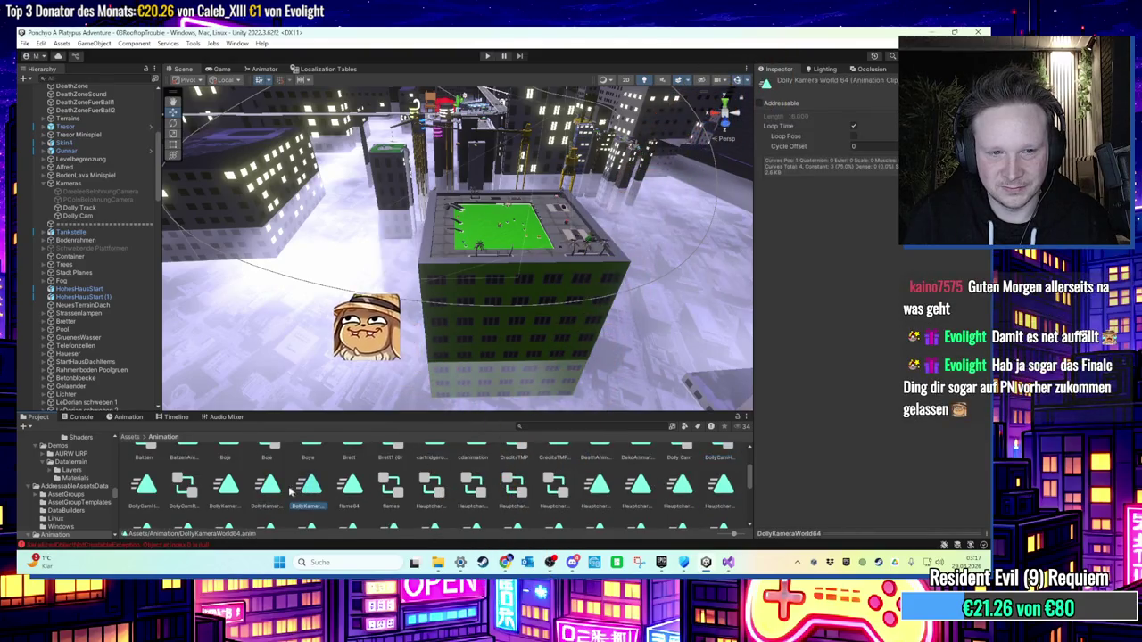
{"action": "left_click", "coordinate": [105, 218]}
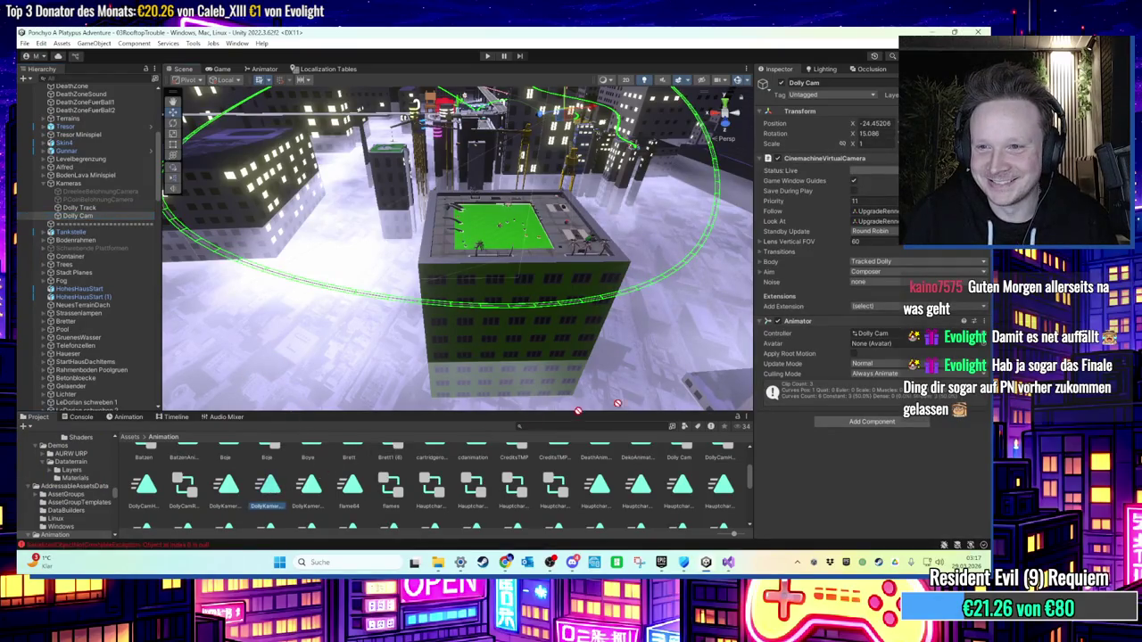
{"action": "left_click", "coordinate": [879, 333]}
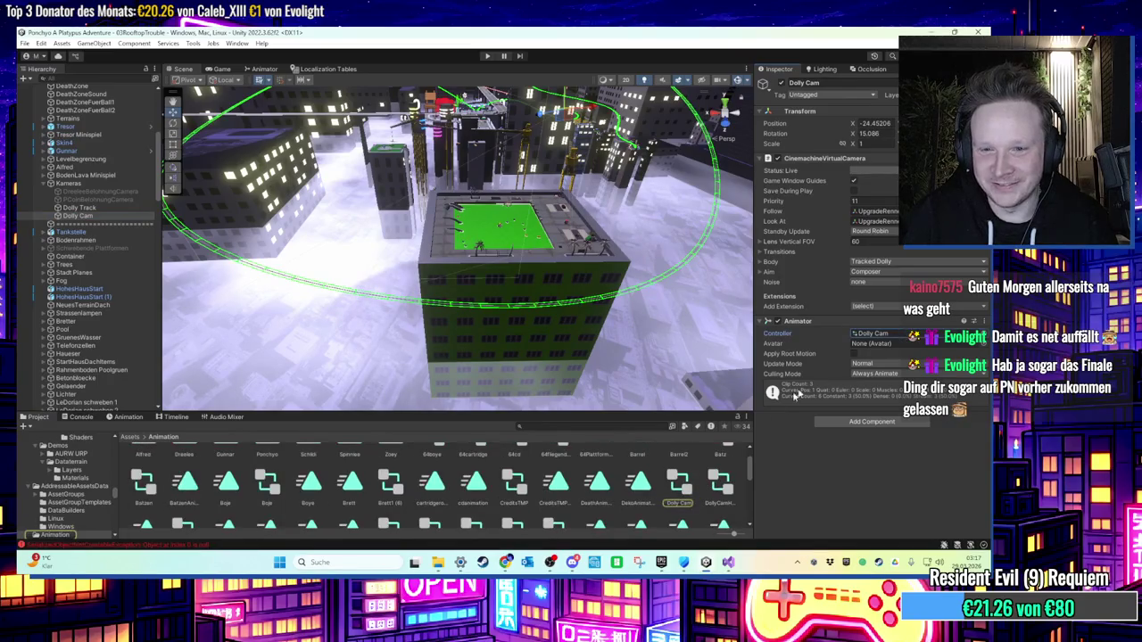
{"action": "scroll", "coordinate": [663, 473], "scroll_direction": "down", "scroll_amount": 1}
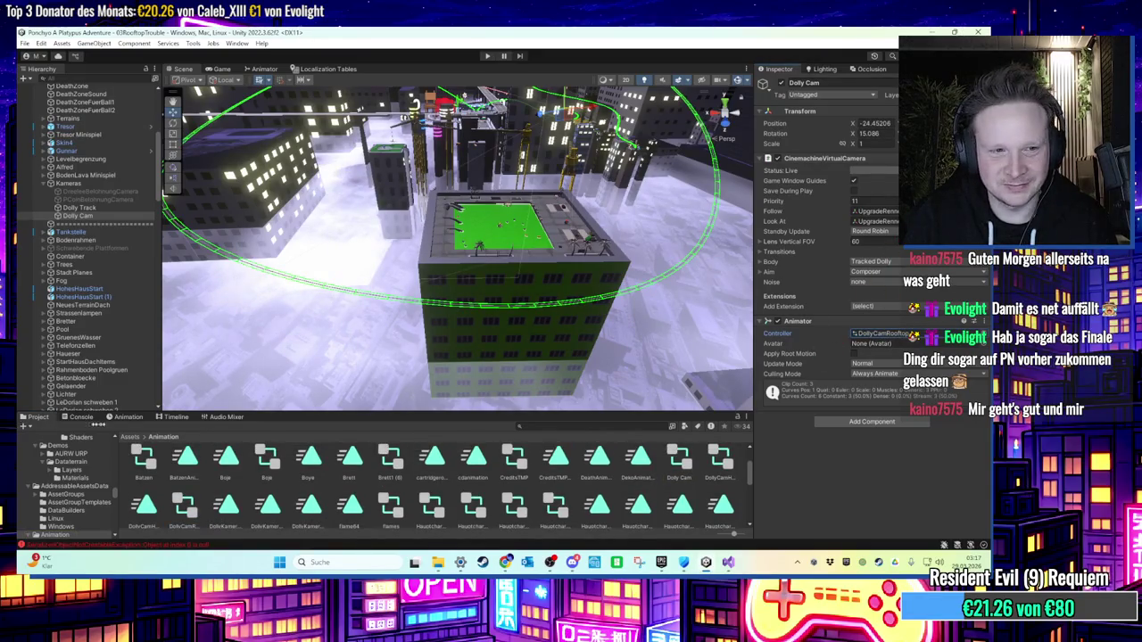
{"action": "left_click", "coordinate": [126, 418]}
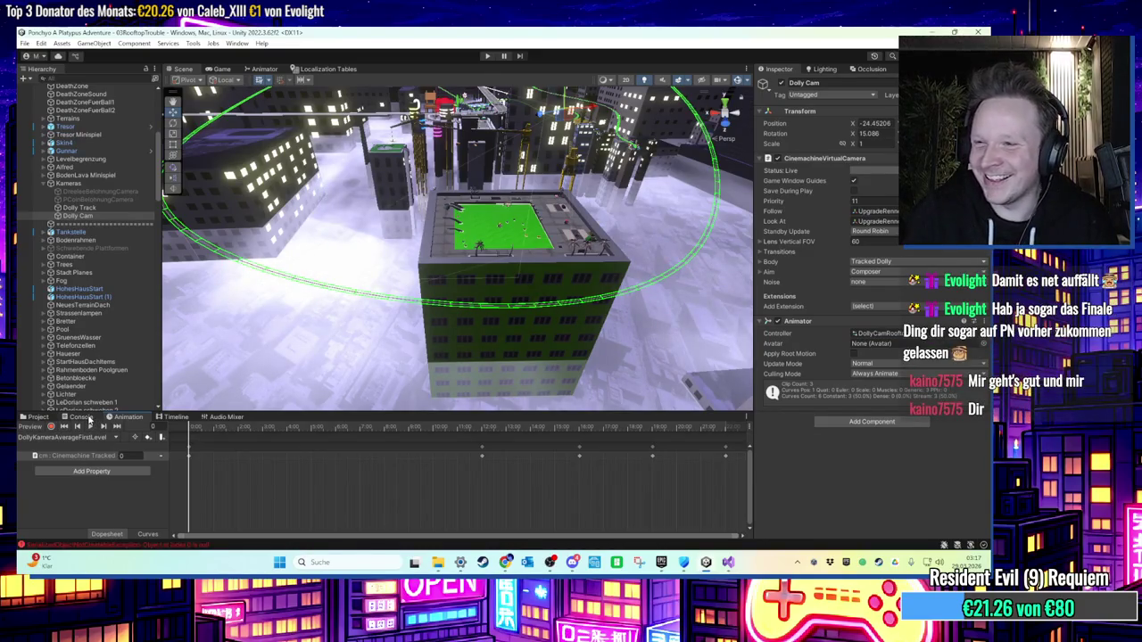
Step: Check the Console and clip list, then select DollyCamRooftop.controller in the Animation folder
{"action": "left_click", "coordinate": [81, 418]}
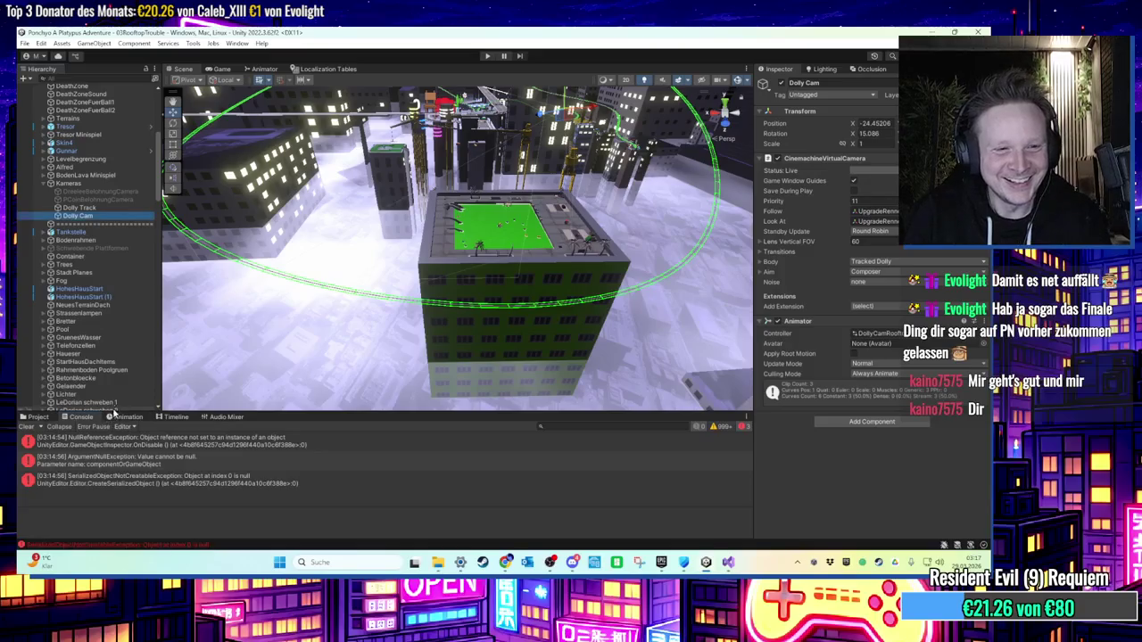
{"action": "left_click", "coordinate": [117, 416]}
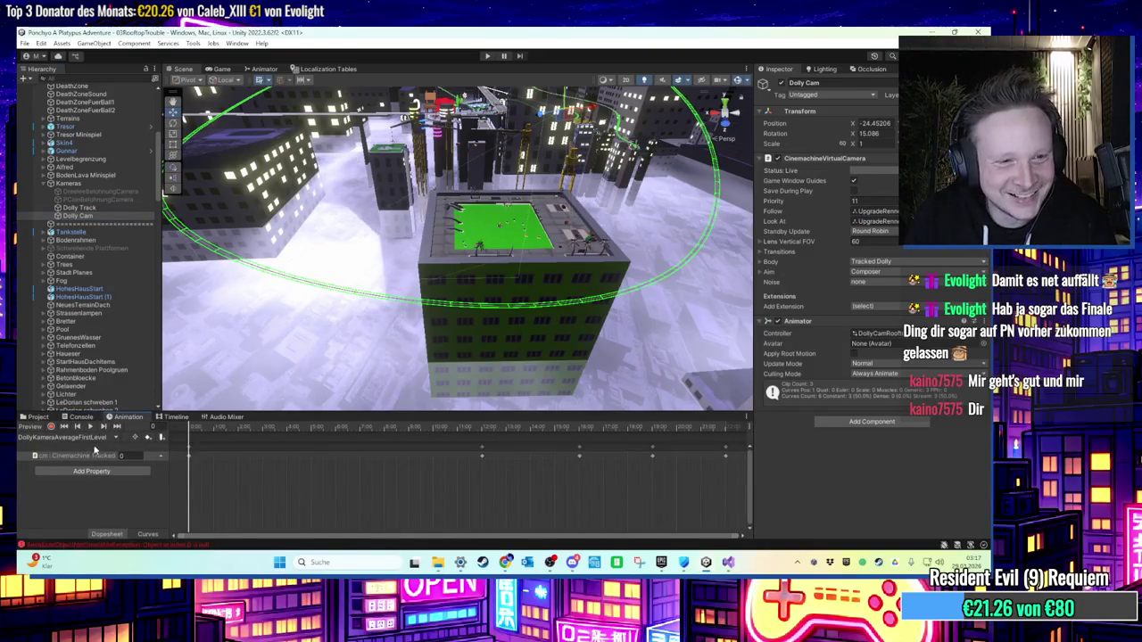
{"action": "left_click", "coordinate": [101, 438]}
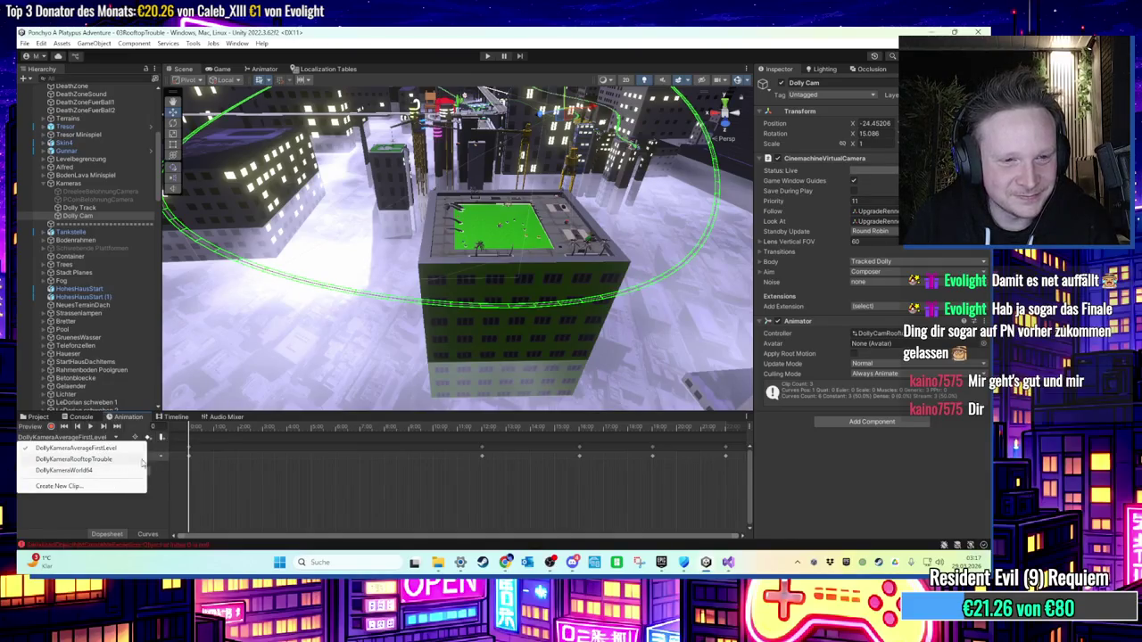
{"action": "left_click", "coordinate": [888, 333]}
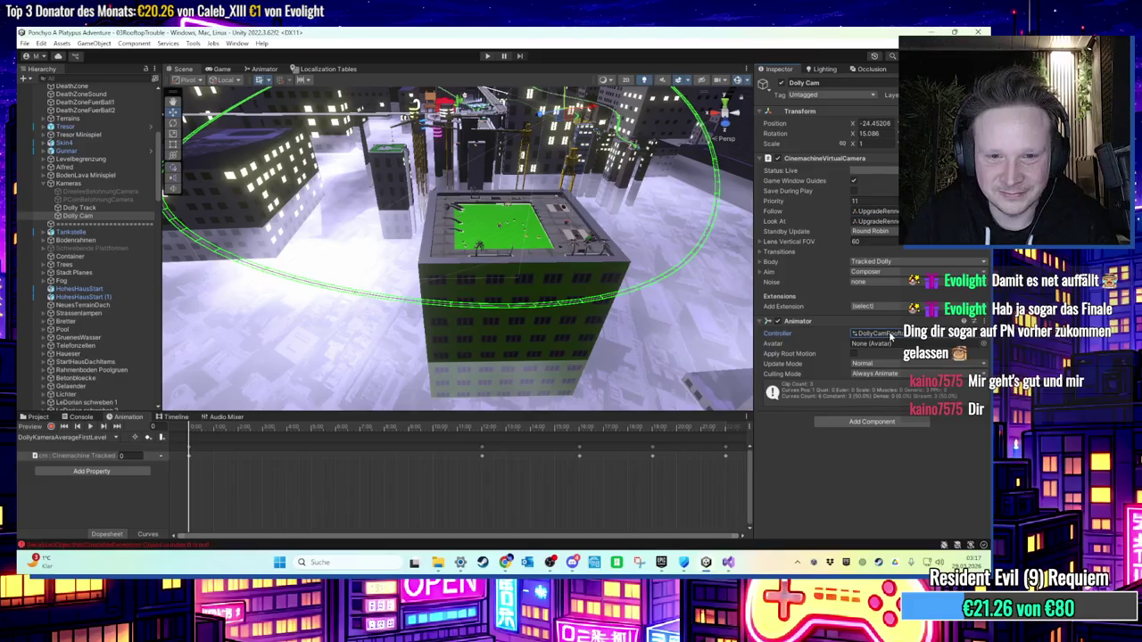
{"action": "left_click", "coordinate": [38, 416]}
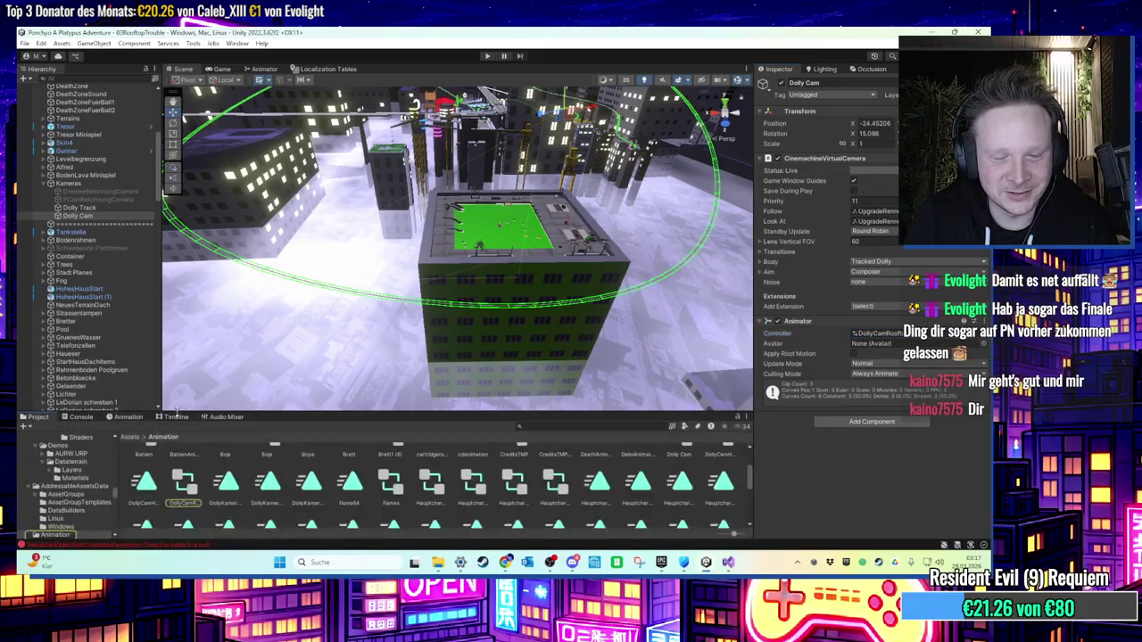
{"action": "left_click", "coordinate": [196, 492]}
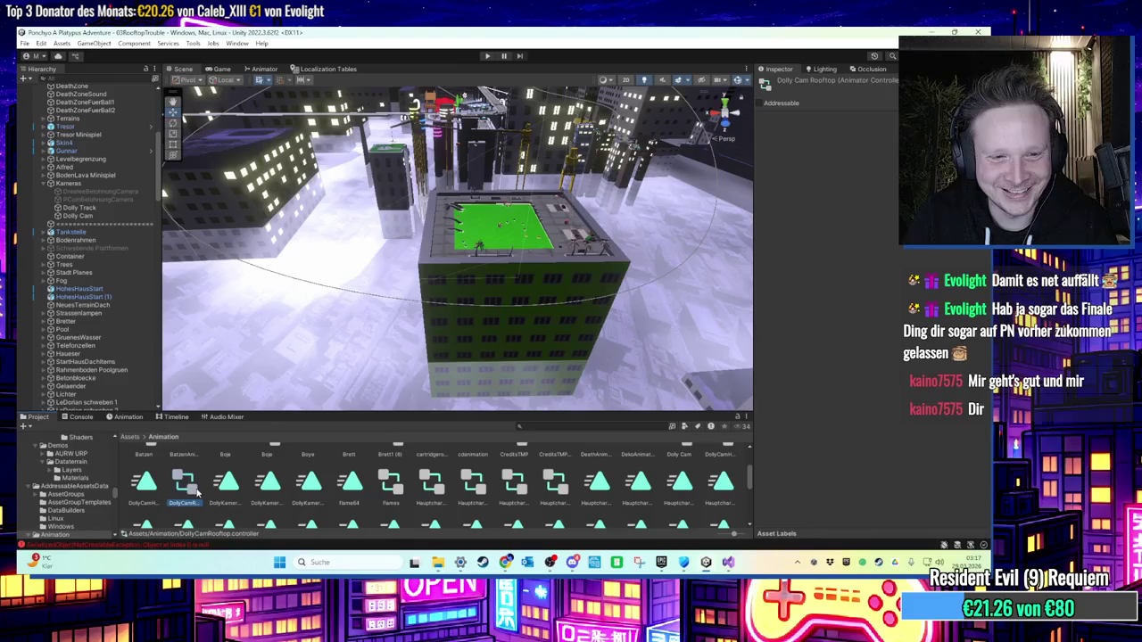
{"action": "left_click", "coordinate": [228, 486]}
{"action": "left_click", "coordinate": [191, 489]}
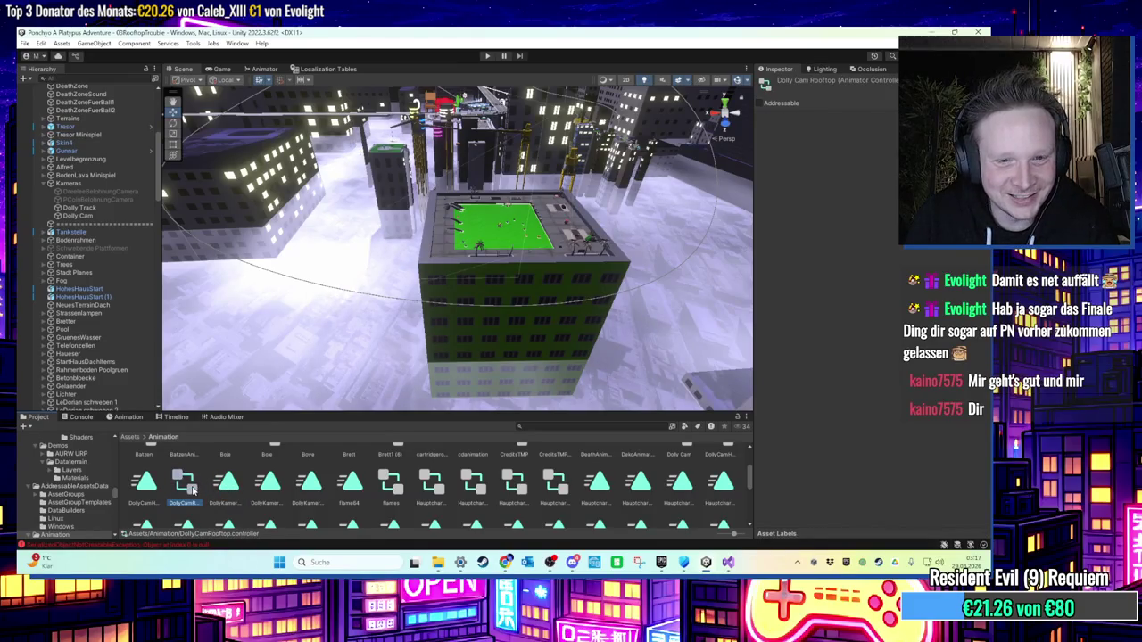
Step: Delete the DollyKameraWorld64 and DollyKameraAverageFirstLevel states from the DollyCamRooftop controller
{"action": "double_click", "coordinate": [184, 484]}
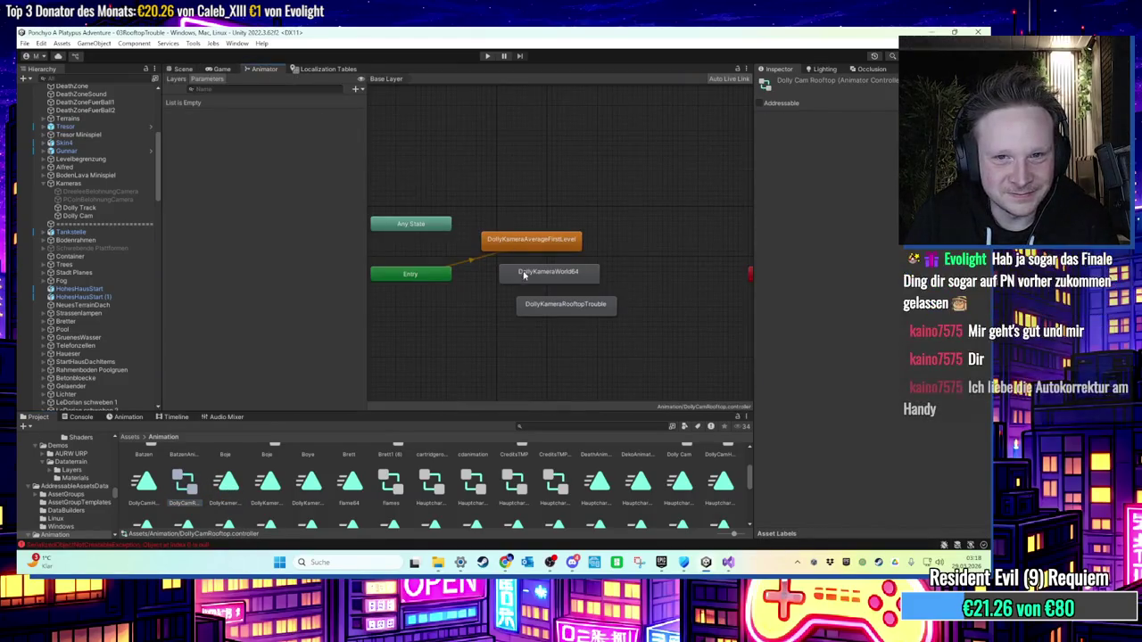
{"action": "left_click", "coordinate": [533, 240]}
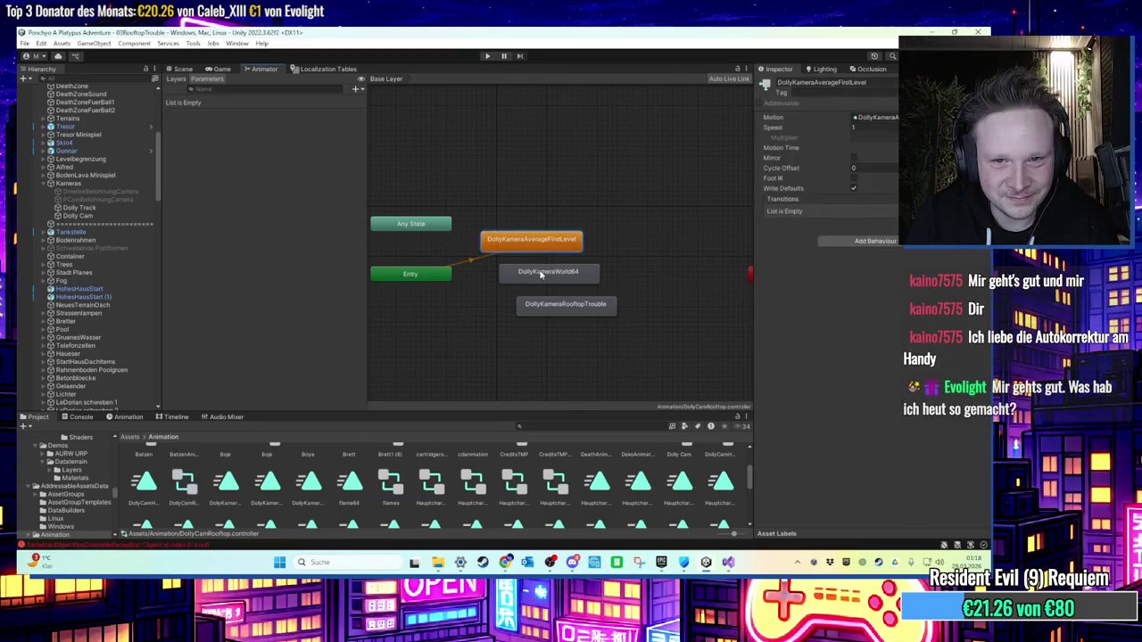
{"action": "mouse_move", "coordinate": [475, 259]}
{"action": "left_mouse_down"}
{"action": "mouse_move", "coordinate": [604, 296]}
{"action": "mouse_move", "coordinate": [536, 272]}
{"action": "left_mouse_up"}
{"action": "key", "text": "Delete"}
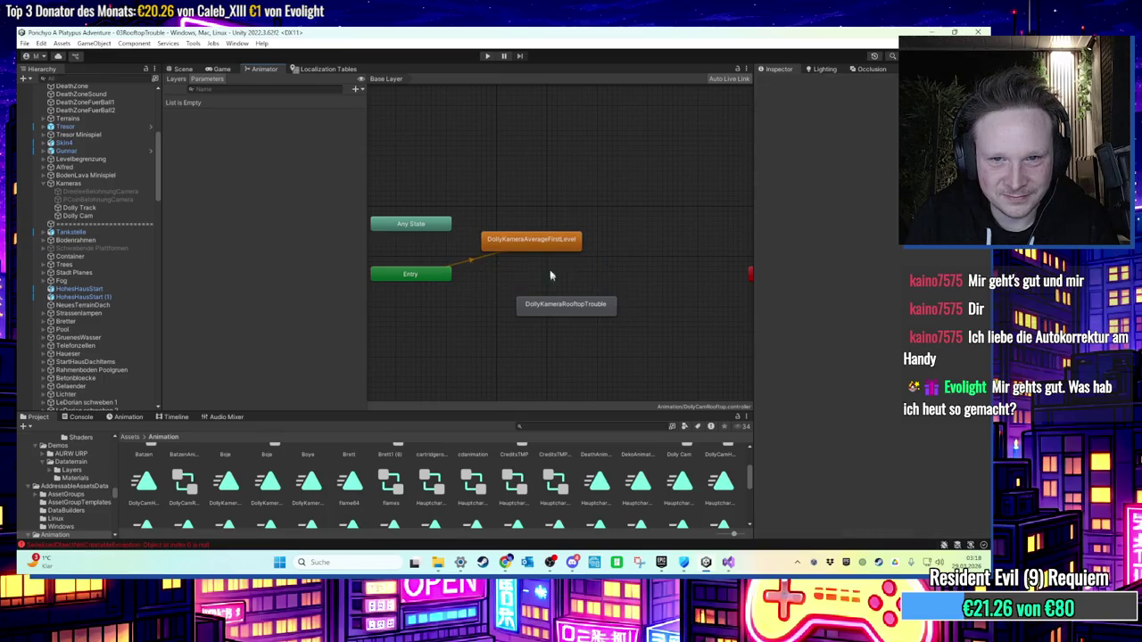
{"action": "left_click", "coordinate": [547, 245]}
{"action": "key", "text": "Delete"}
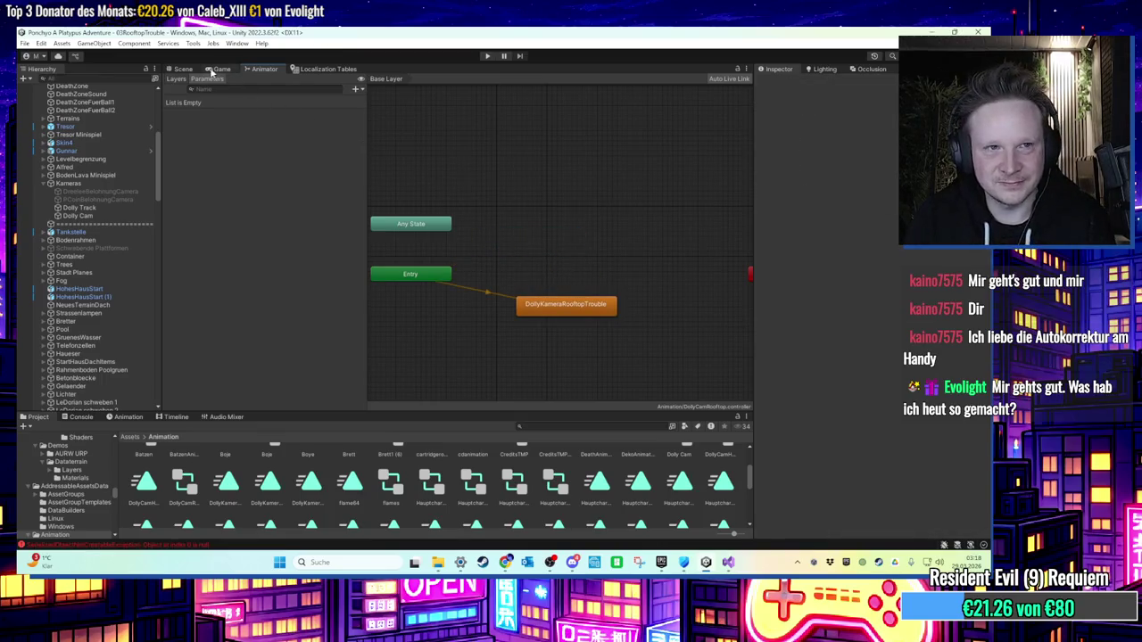
Step: Return to the Scene view over the green roof and start play mode
{"action": "left_click", "coordinate": [214, 70]}
{"action": "left_click", "coordinate": [182, 70]}
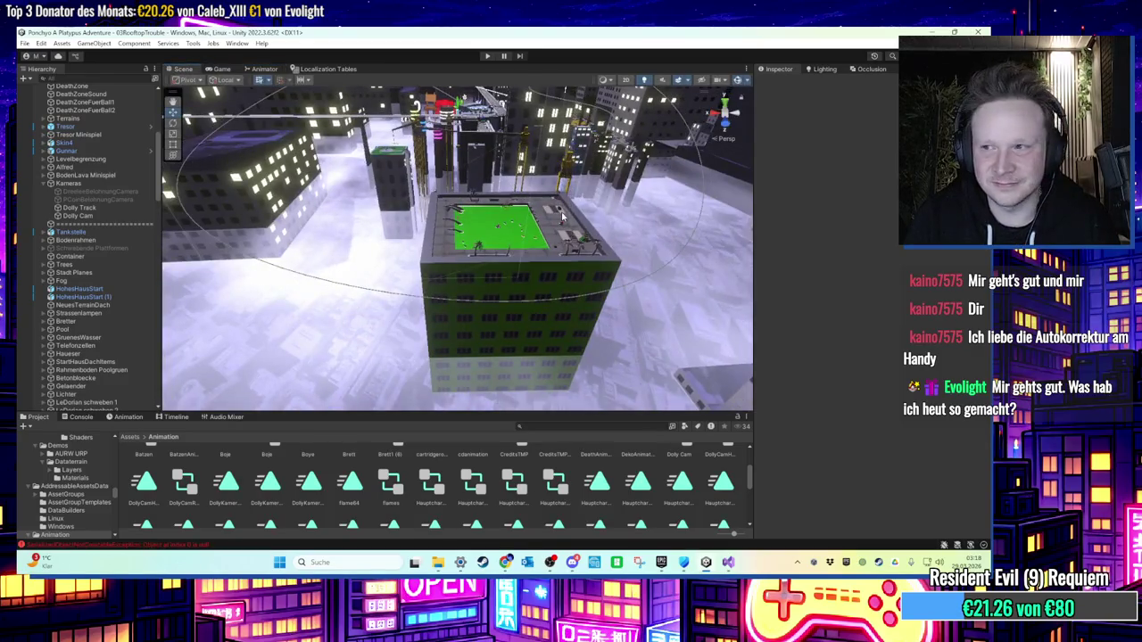
{"action": "mouse_move", "coordinate": [562, 217]}
{"action": "left_mouse_down"}
{"action": "mouse_move", "coordinate": [530, 229]}
{"action": "mouse_move", "coordinate": [485, 286]}
{"action": "mouse_move", "coordinate": [451, 261]}
{"action": "mouse_move", "coordinate": [437, 187]}
{"action": "mouse_move", "coordinate": [317, 77]}
{"action": "left_mouse_up"}
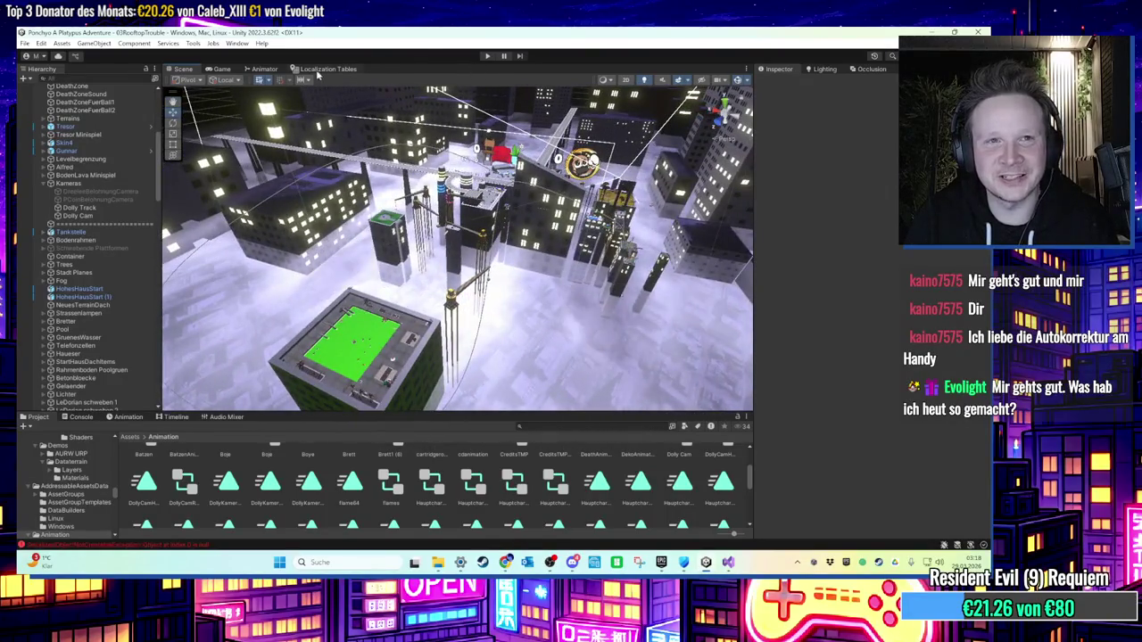
{"action": "left_click", "coordinate": [486, 55]}
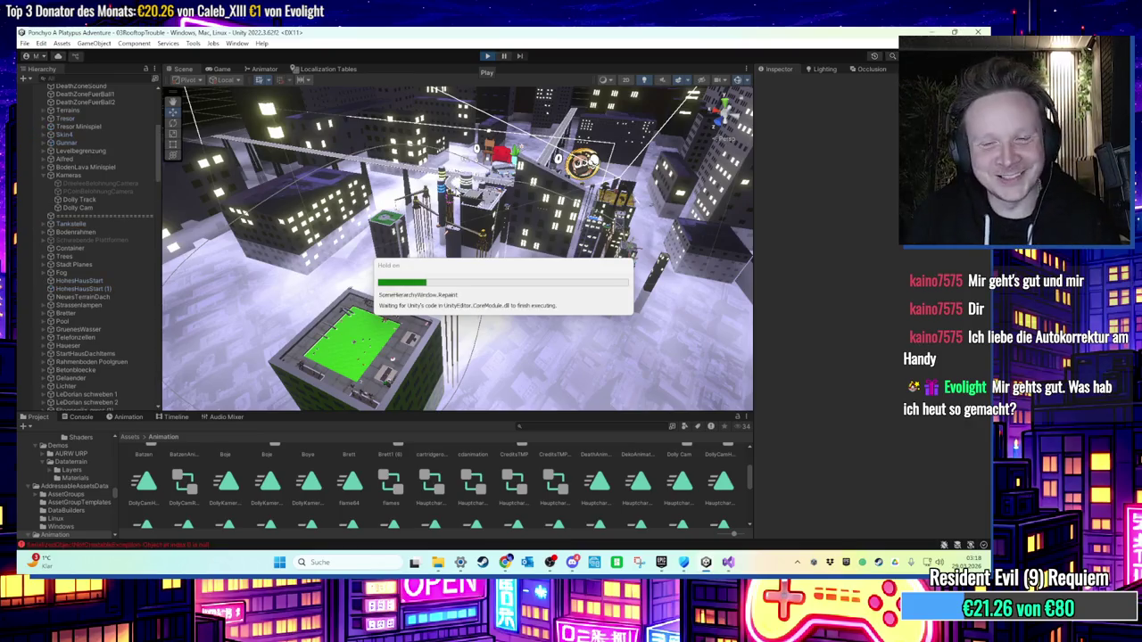
Step: Stop Play, toggle Auto Dolly in the Dolly Cam's Tracked Dolly settings, and play-test again
{"action": "left_click", "coordinate": [487, 57]}
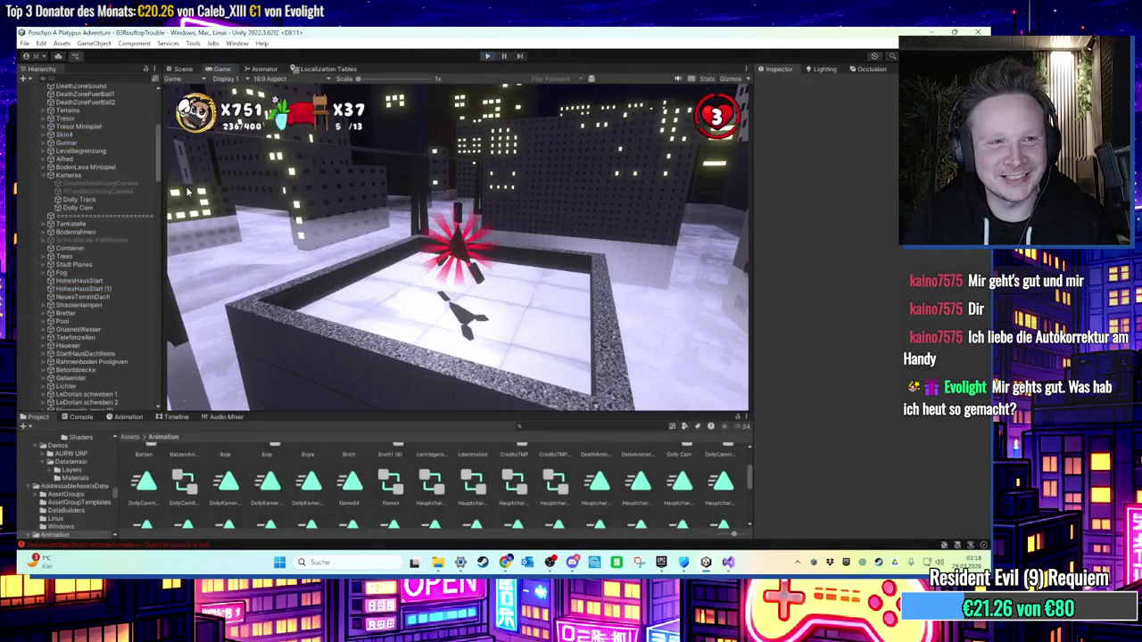
{"action": "left_click", "coordinate": [105, 207]}
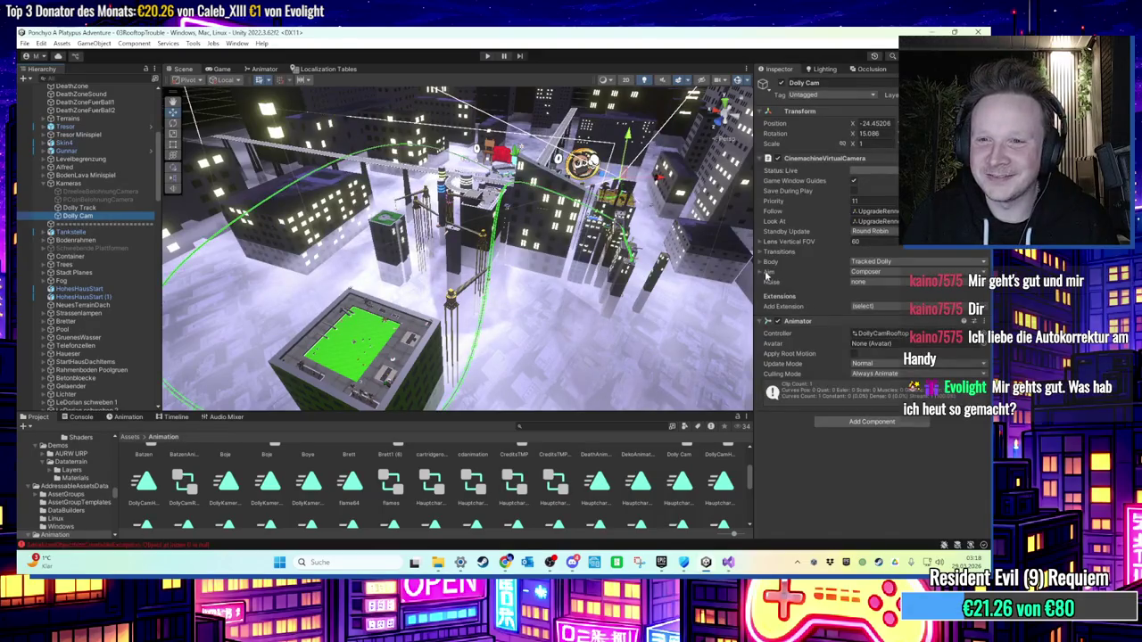
{"action": "left_click", "coordinate": [763, 264]}
{"action": "left_click", "coordinate": [763, 264]}
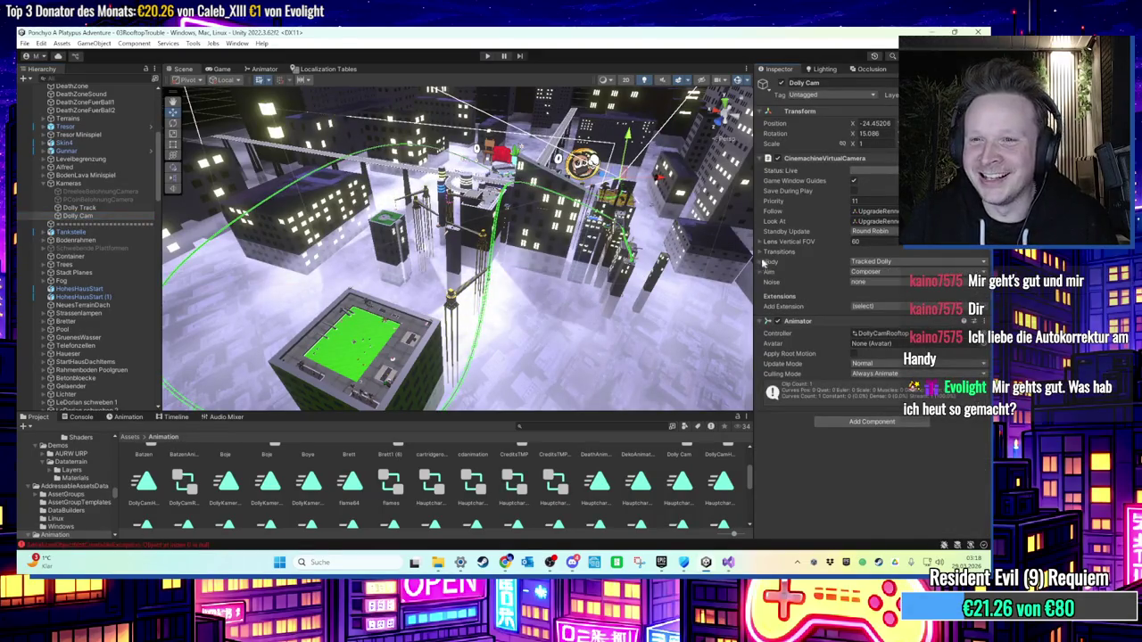
{"action": "left_click", "coordinate": [763, 264]}
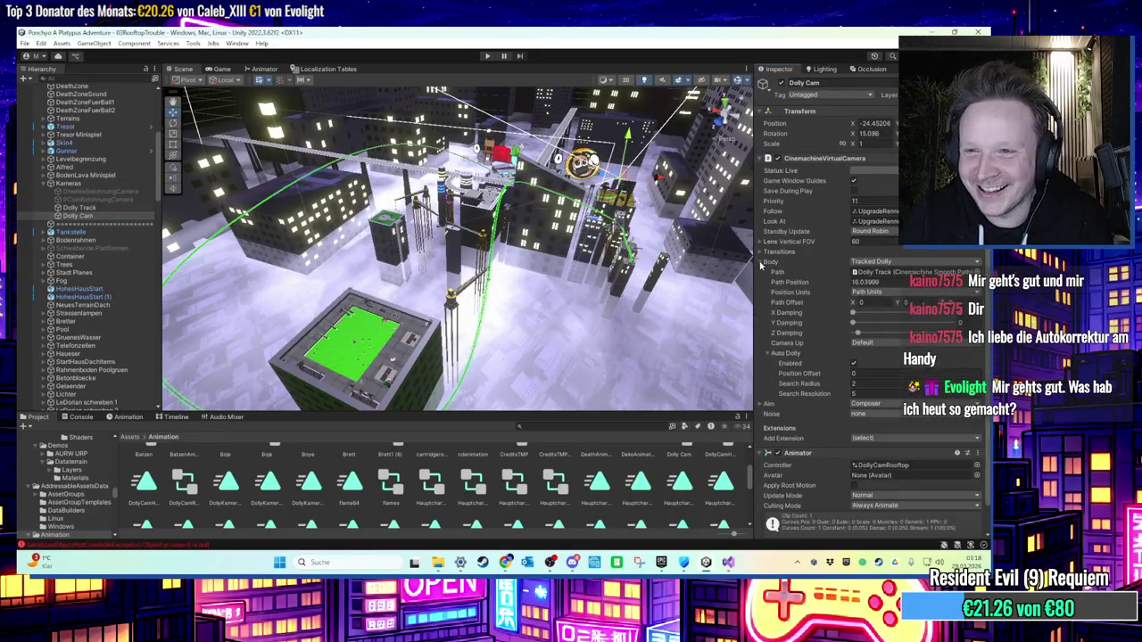
{"action": "left_click", "coordinate": [855, 363]}
{"action": "left_click", "coordinate": [486, 56]}
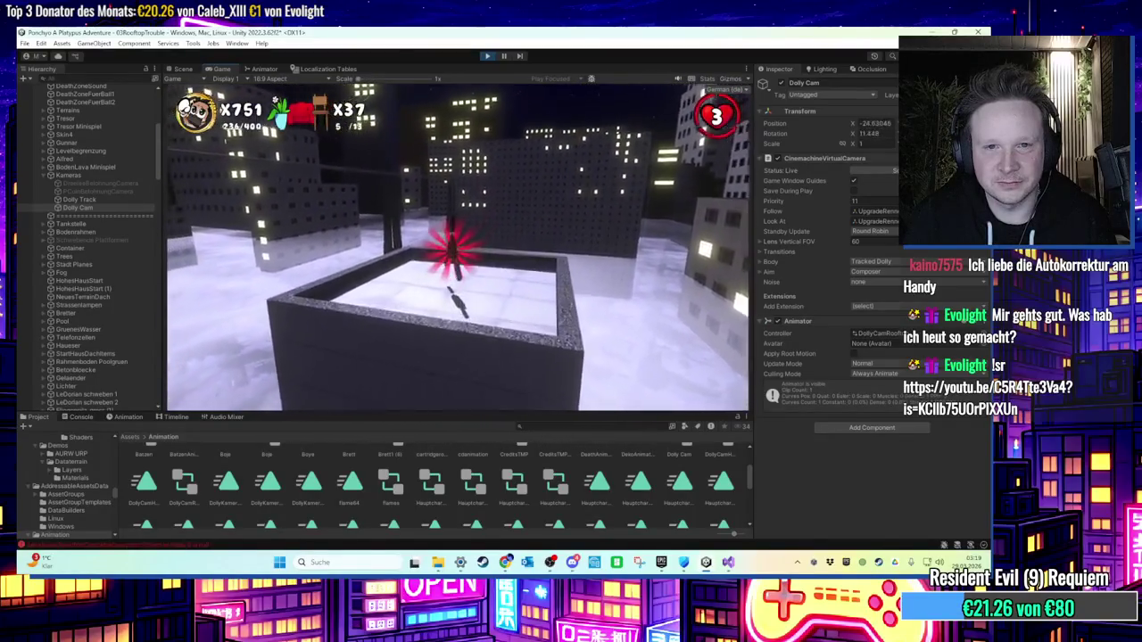
Step: Stop the play-test, then select and frame the Dolly Track path
{"action": "key", "text": "super"}
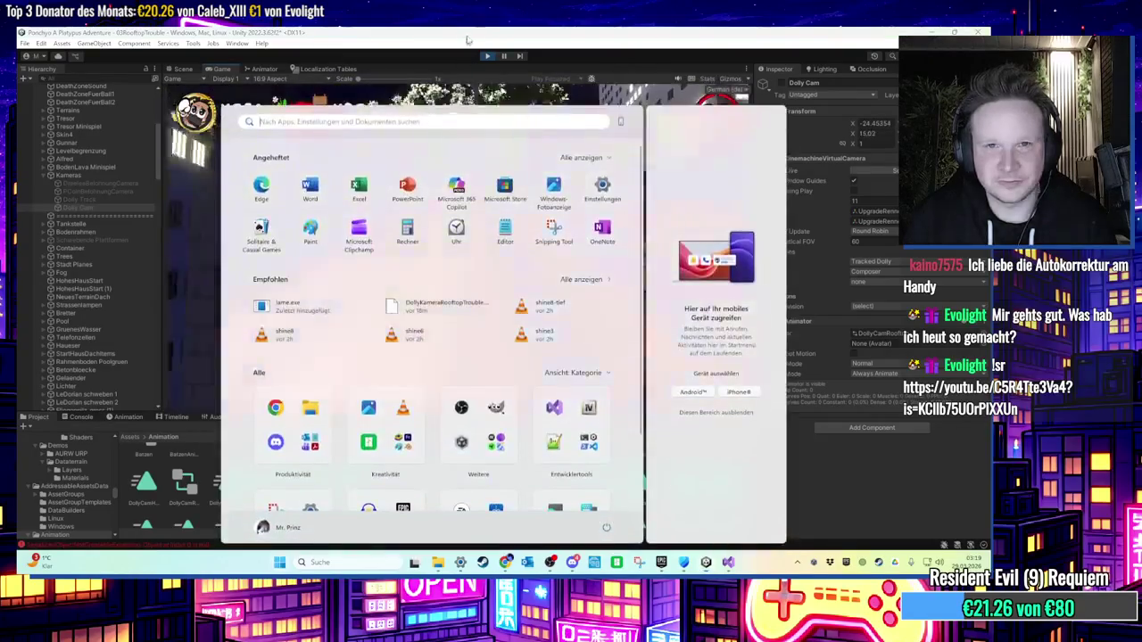
{"action": "key", "text": "Escape"}
{"action": "key", "text": "ctrl+p"}
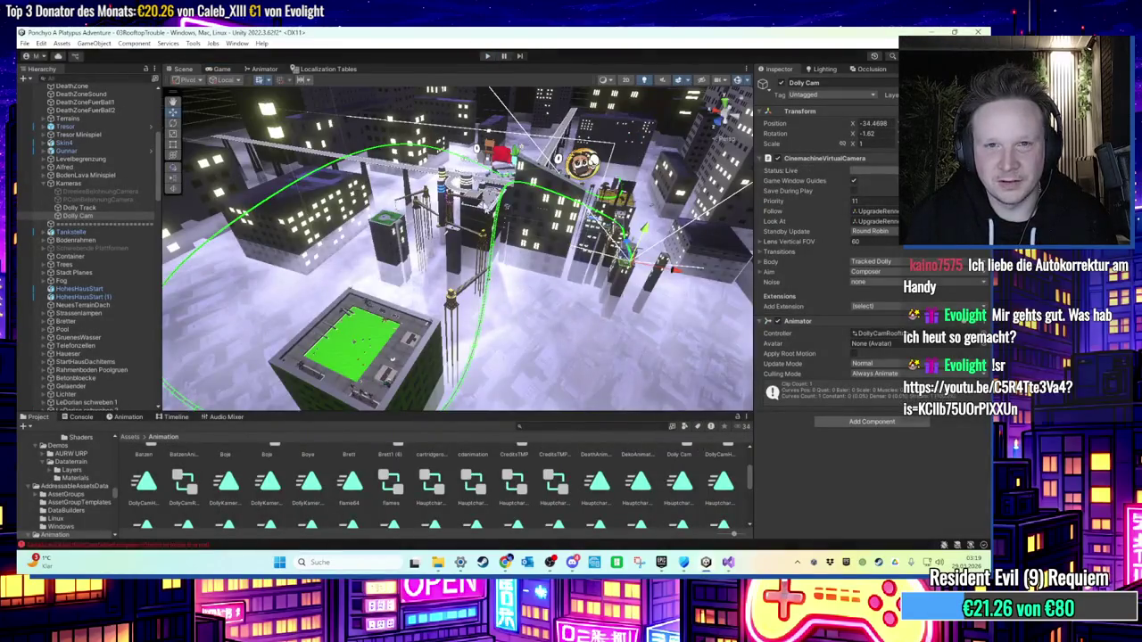
{"action": "mouse_move", "coordinate": [557, 306]}
{"action": "left_mouse_down"}
{"action": "mouse_move", "coordinate": [393, 294]}
{"action": "mouse_move", "coordinate": [449, 260]}
{"action": "mouse_move", "coordinate": [508, 296]}
{"action": "left_mouse_up"}
{"action": "left_click", "coordinate": [79, 208]}
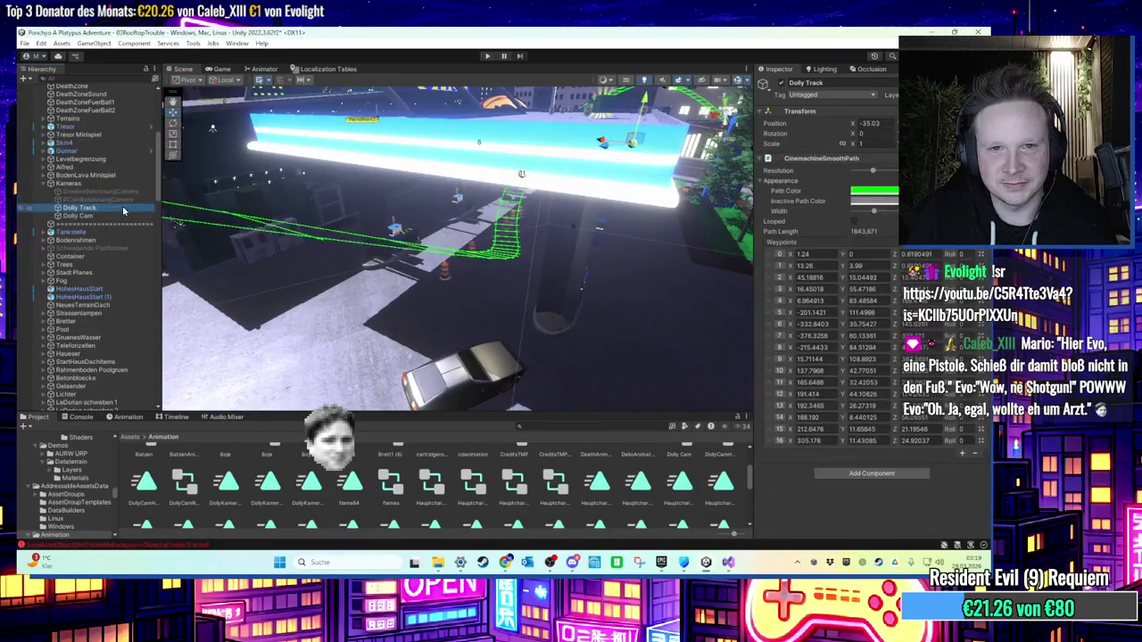
{"action": "key", "text": "f"}
Step: Fly out to the Shall gas-station street and shift waypoint 11 sideways
{"action": "left_click_drag", "start_coordinate": [533, 221], "coordinate": [508, 228]}
{"action": "left_click_drag", "start_coordinate": [436, 158], "coordinate": [321, 204]}
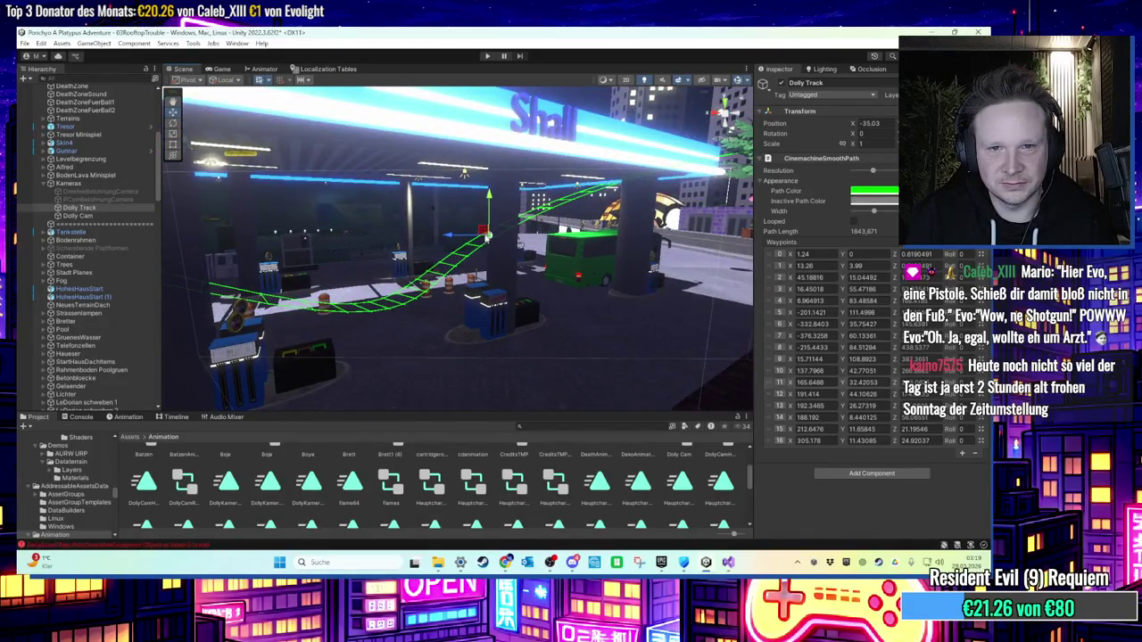
{"action": "left_click_drag", "start_coordinate": [478, 261], "coordinate": [390, 304]}
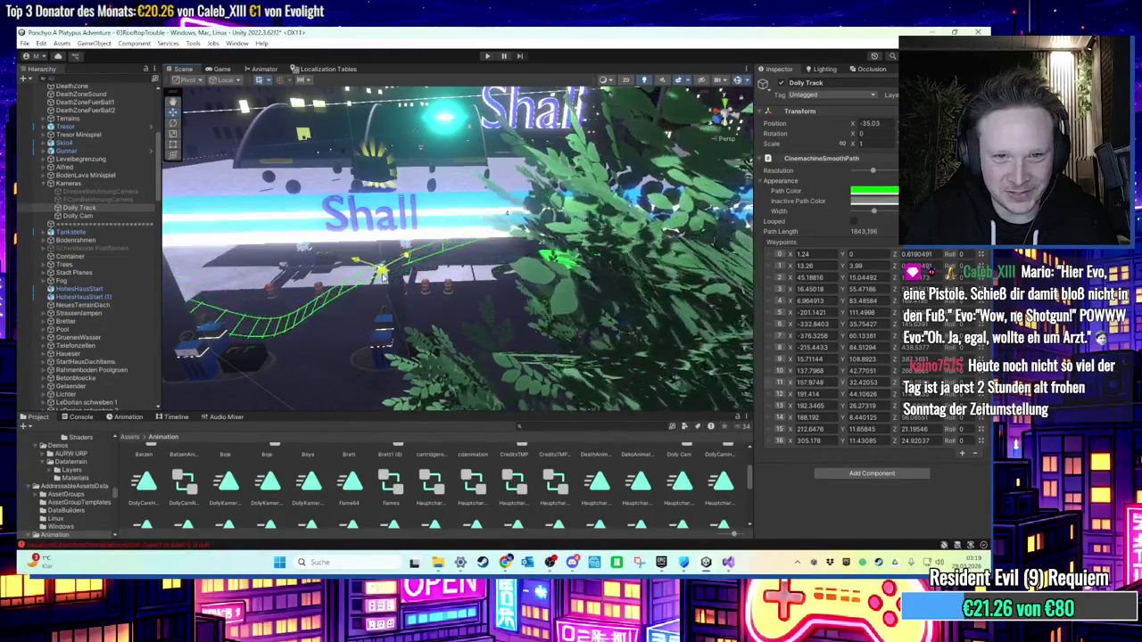
{"action": "left_click_drag", "start_coordinate": [367, 286], "coordinate": [560, 259]}
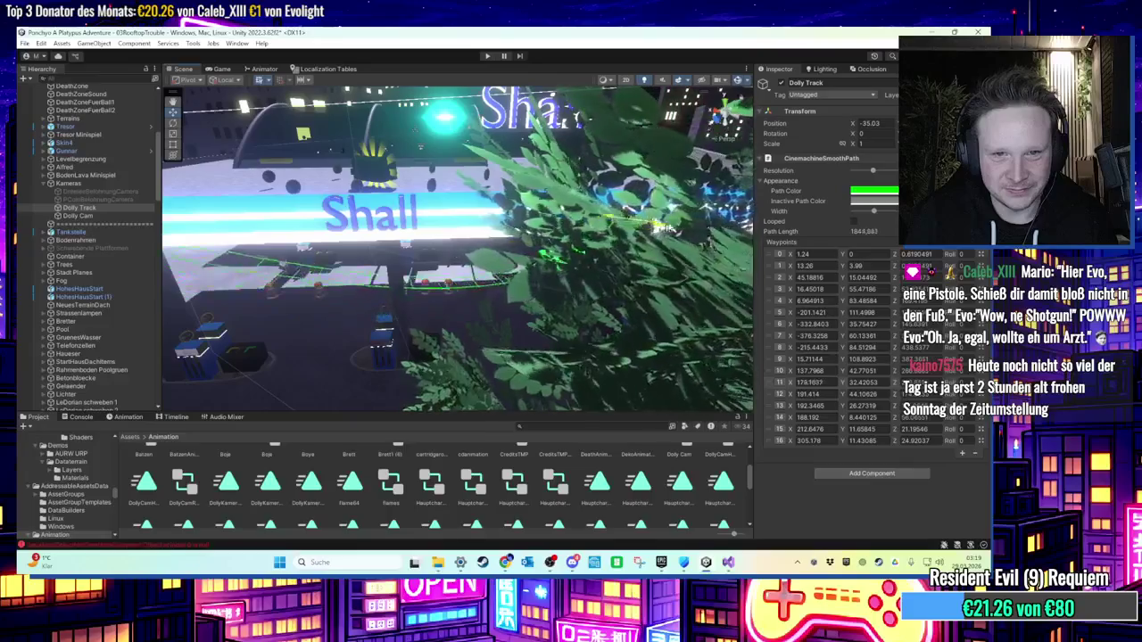
Step: Fly over to view the Shall canopy, the green bus and the adjusted dolly path
{"action": "left_click_drag", "start_coordinate": [650, 221], "coordinate": [614, 230]}
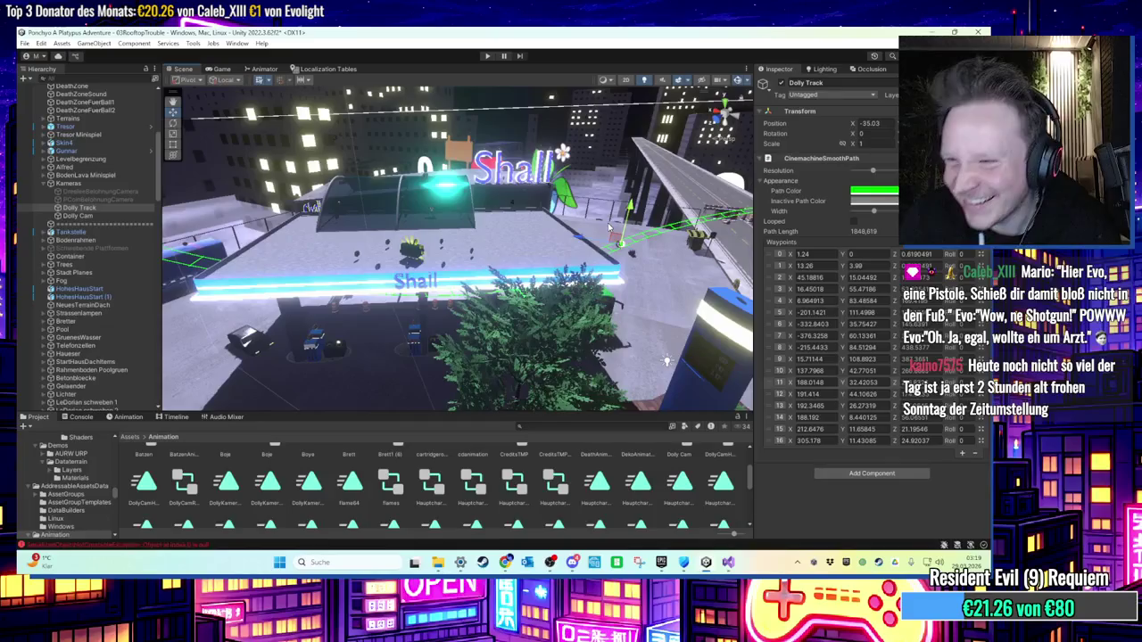
{"action": "left_click_drag", "start_coordinate": [610, 228], "coordinate": [614, 207]}
{"action": "left_click_drag", "start_coordinate": [430, 248], "coordinate": [297, 259]}
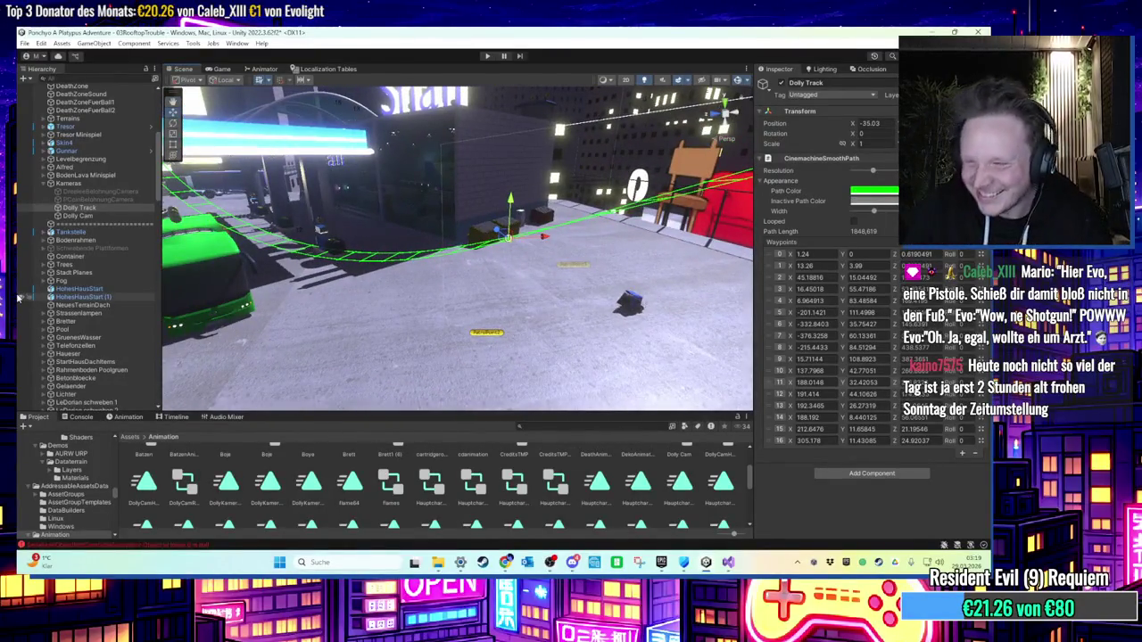
{"action": "mouse_move", "coordinate": [357, 241]}
{"action": "left_mouse_down"}
{"action": "mouse_move", "coordinate": [395, 230]}
{"action": "mouse_move", "coordinate": [375, 215]}
{"action": "mouse_move", "coordinate": [385, 214]}
{"action": "mouse_move", "coordinate": [522, 340]}
{"action": "mouse_move", "coordinate": [498, 349]}
{"action": "mouse_move", "coordinate": [469, 241]}
{"action": "mouse_move", "coordinate": [599, 284]}
{"action": "mouse_move", "coordinate": [432, 261]}
{"action": "mouse_move", "coordinate": [437, 272]}
{"action": "mouse_move", "coordinate": [601, 277]}
{"action": "mouse_move", "coordinate": [598, 263]}
{"action": "mouse_move", "coordinate": [502, 341]}
{"action": "mouse_move", "coordinate": [448, 303]}
{"action": "mouse_move", "coordinate": [402, 321]}
{"action": "left_mouse_up"}
Step: Check the LevelManager's Kamera Pfad Kamera Level field, then start a new play-test
{"action": "scroll", "coordinate": [102, 246], "scroll_direction": "up", "scroll_amount": 5}
{"action": "scroll", "coordinate": [101, 237], "scroll_direction": "up", "scroll_amount": 4}
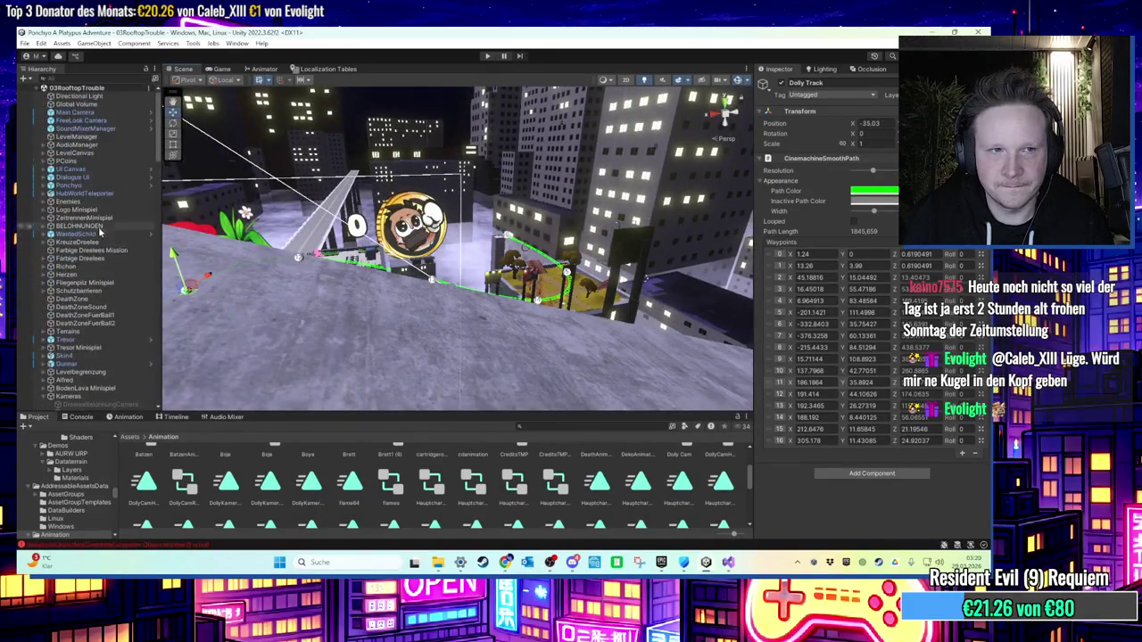
{"action": "left_click", "coordinate": [107, 138]}
{"action": "scroll", "coordinate": [929, 441], "scroll_direction": "down", "scroll_amount": 10}
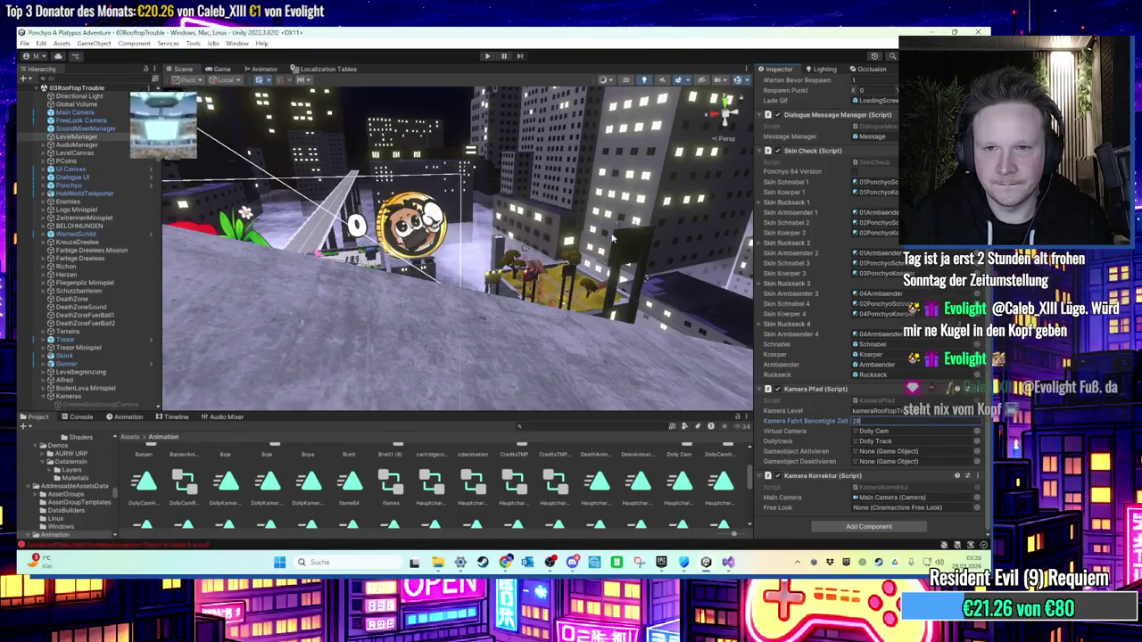
{"action": "left_click_drag", "start_coordinate": [535, 232], "coordinate": [500, 179]}
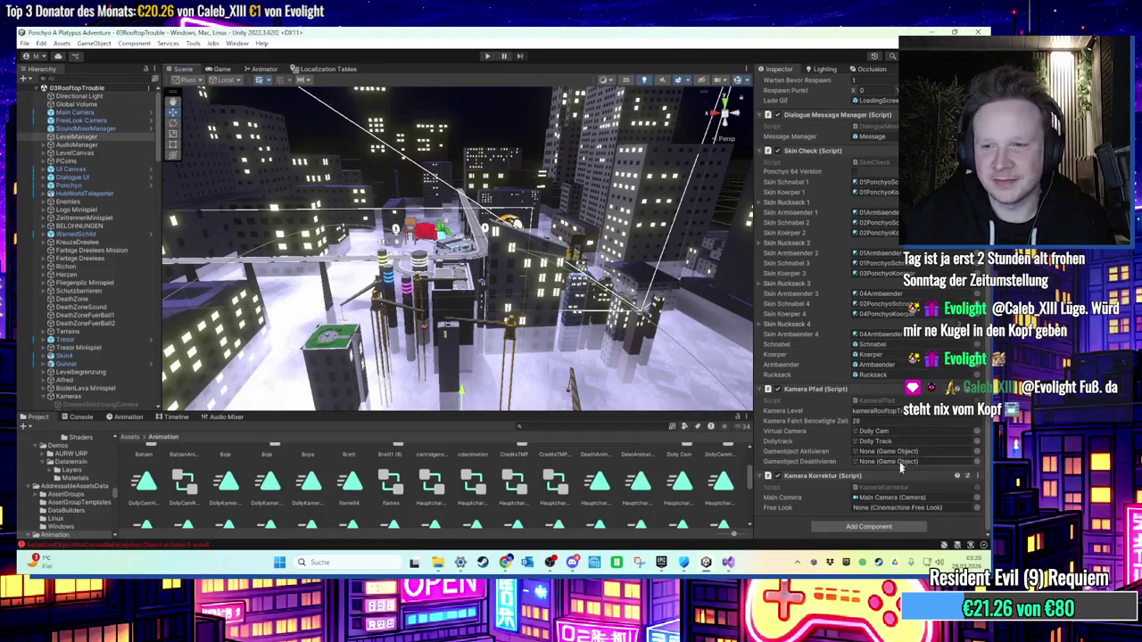
{"action": "left_click", "coordinate": [936, 413]}
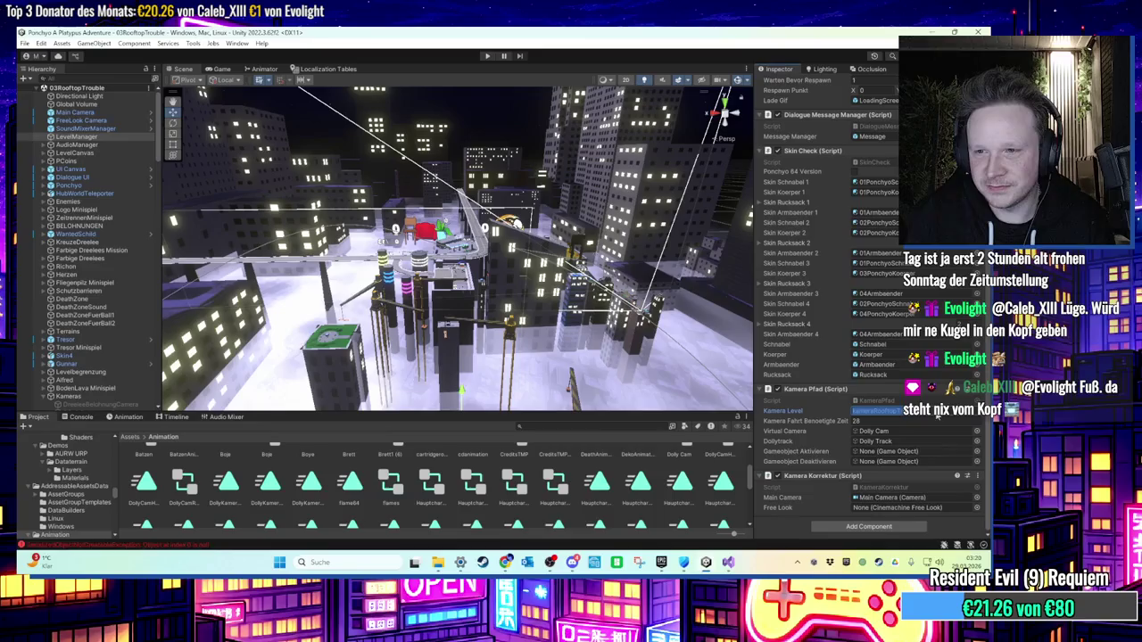
{"action": "key", "text": "ctrl+p"}
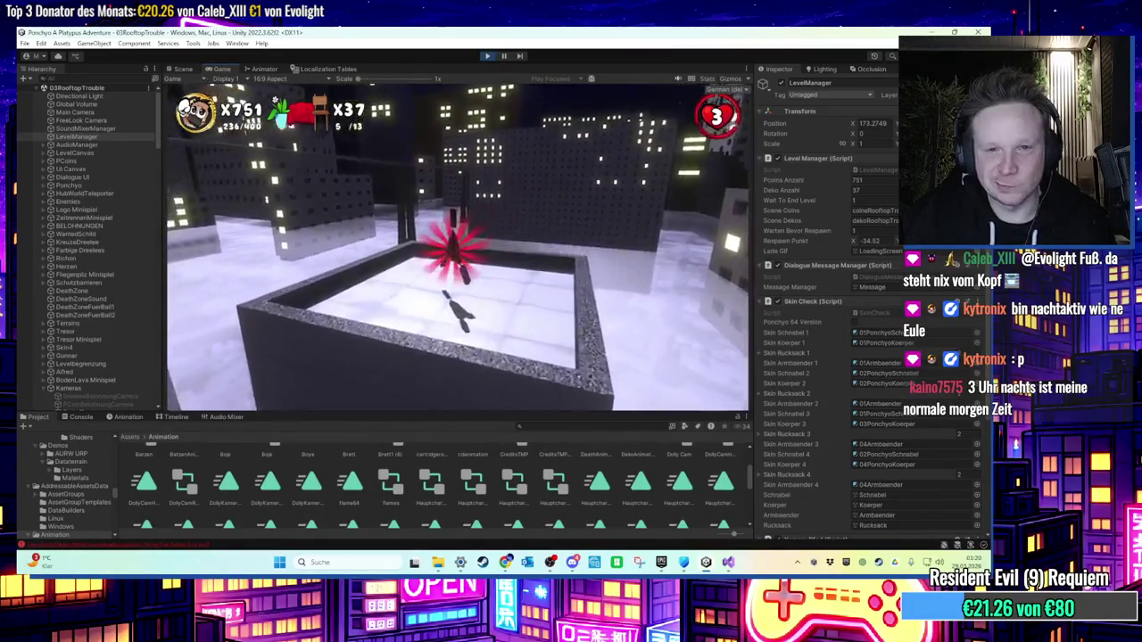
Step: Stop the play-test and review the Animation window and the Console errors
{"action": "key", "text": "super"}
{"action": "left_click", "coordinate": [487, 55]}
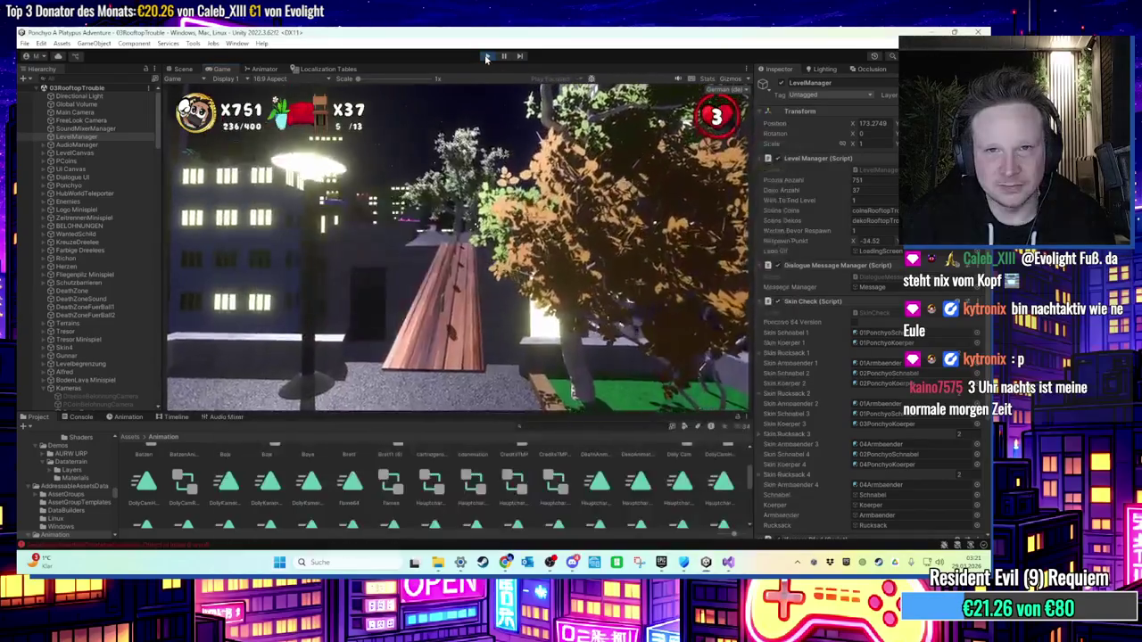
{"action": "left_click_drag", "start_coordinate": [497, 214], "coordinate": [413, 339]}
{"action": "left_click", "coordinate": [128, 417]}
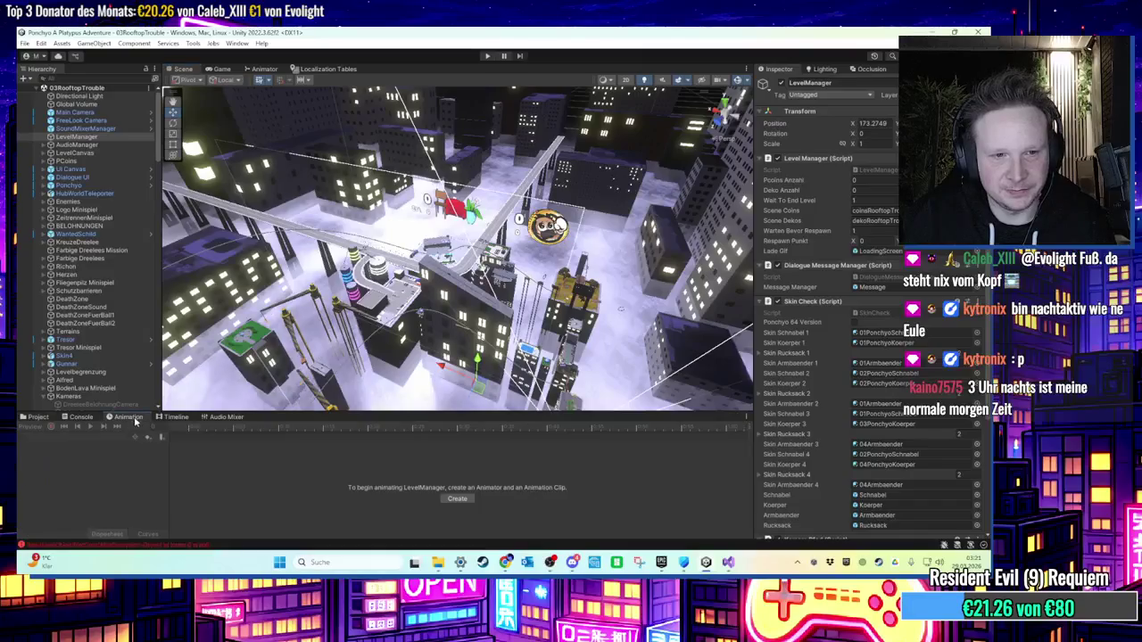
{"action": "left_click", "coordinate": [82, 416]}
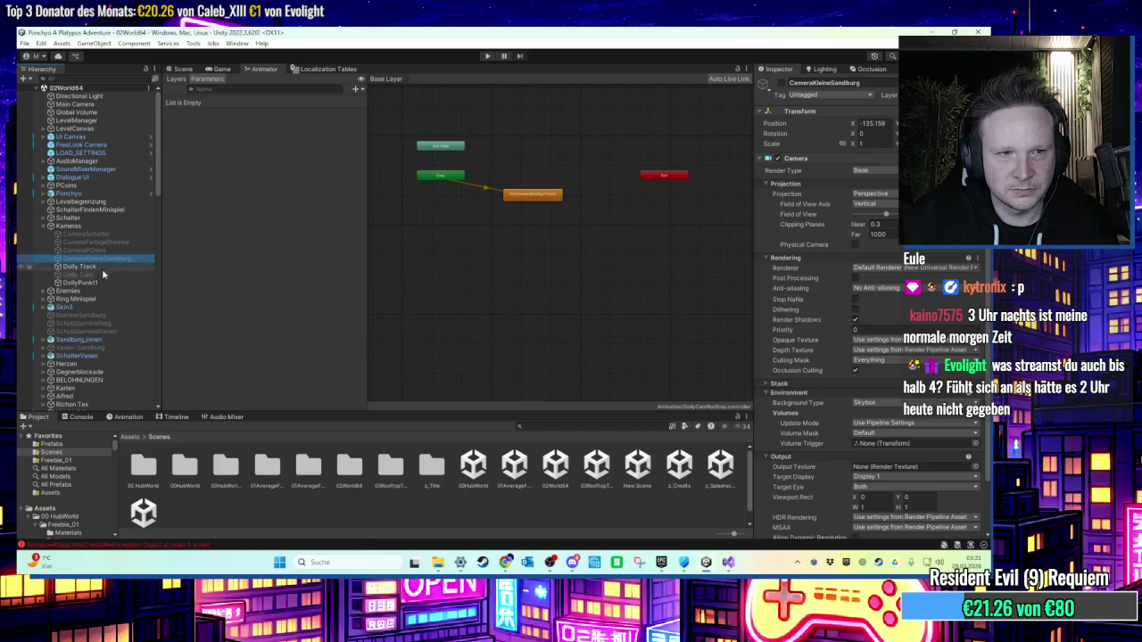
Step: In 02World64, select DollyPunkt1 and the Dolly Track, then return to the 3D Scene view
{"action": "left_click", "coordinate": [102, 269]}
{"action": "left_click", "coordinate": [99, 282]}
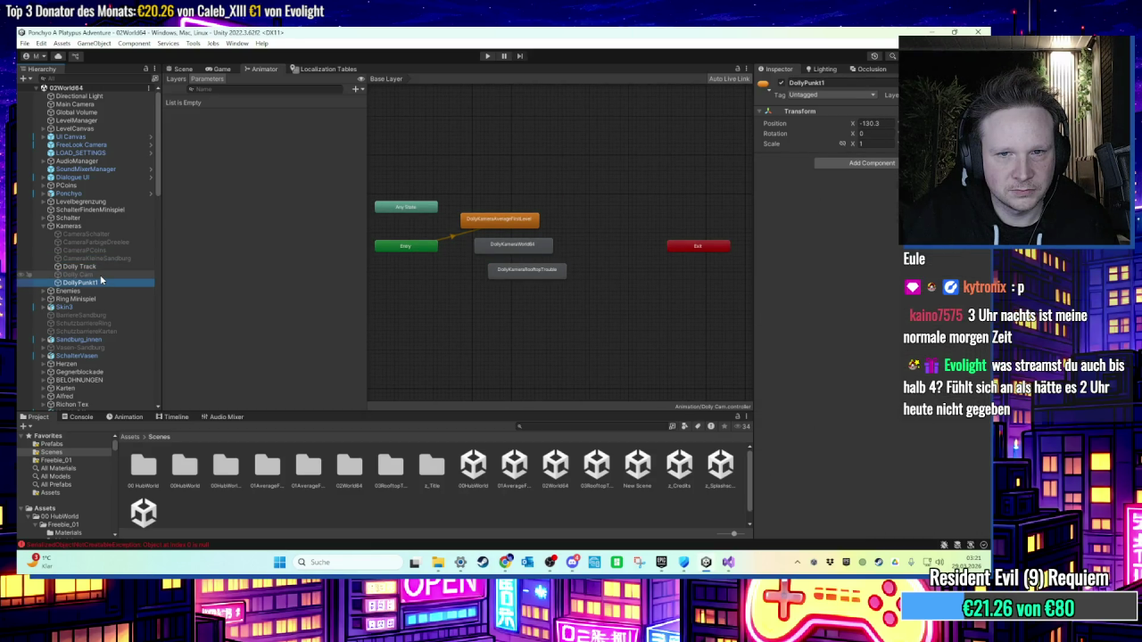
{"action": "left_click", "coordinate": [101, 267]}
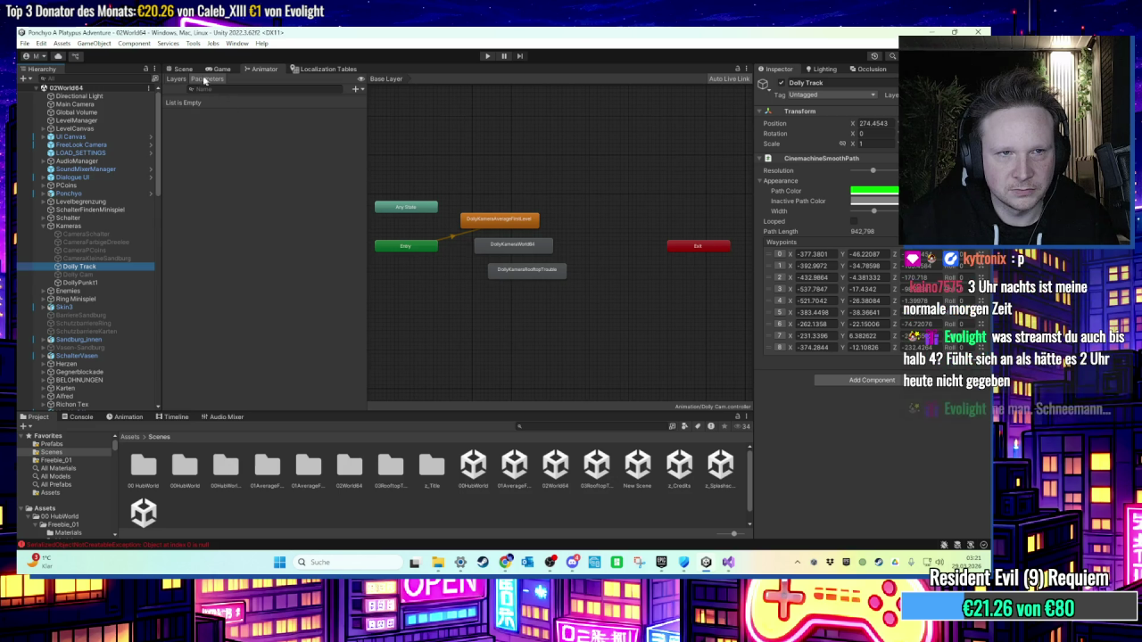
{"action": "left_click", "coordinate": [183, 68]}
{"action": "left_click_drag", "start_coordinate": [302, 229], "coordinate": [302, 259]}
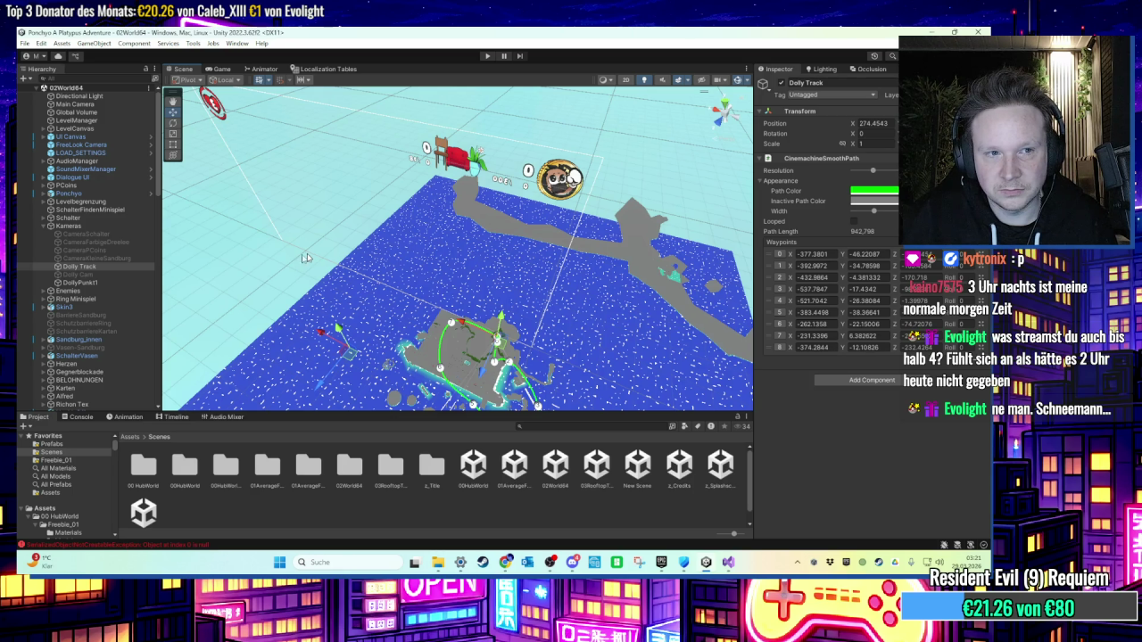
Step: Inspect the Dolly Cam's Aim, Body, transition and lens settings
{"action": "left_click", "coordinate": [113, 268]}
{"action": "left_click", "coordinate": [111, 274]}
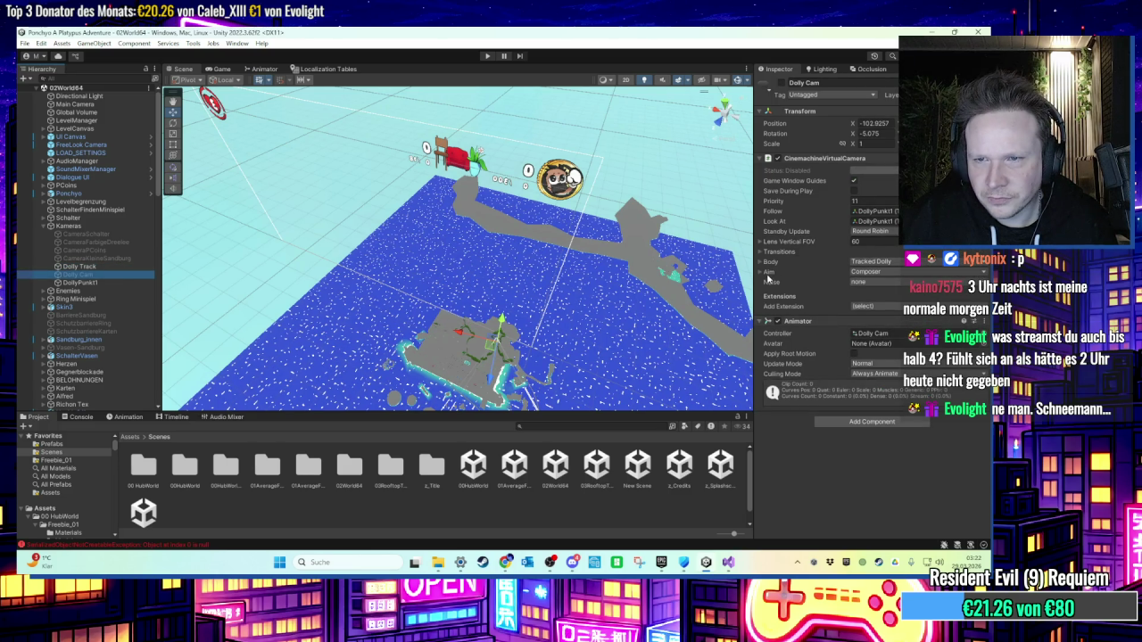
{"action": "left_click", "coordinate": [763, 272]}
{"action": "scroll", "coordinate": [763, 271], "scroll_direction": "down", "scroll_amount": 2}
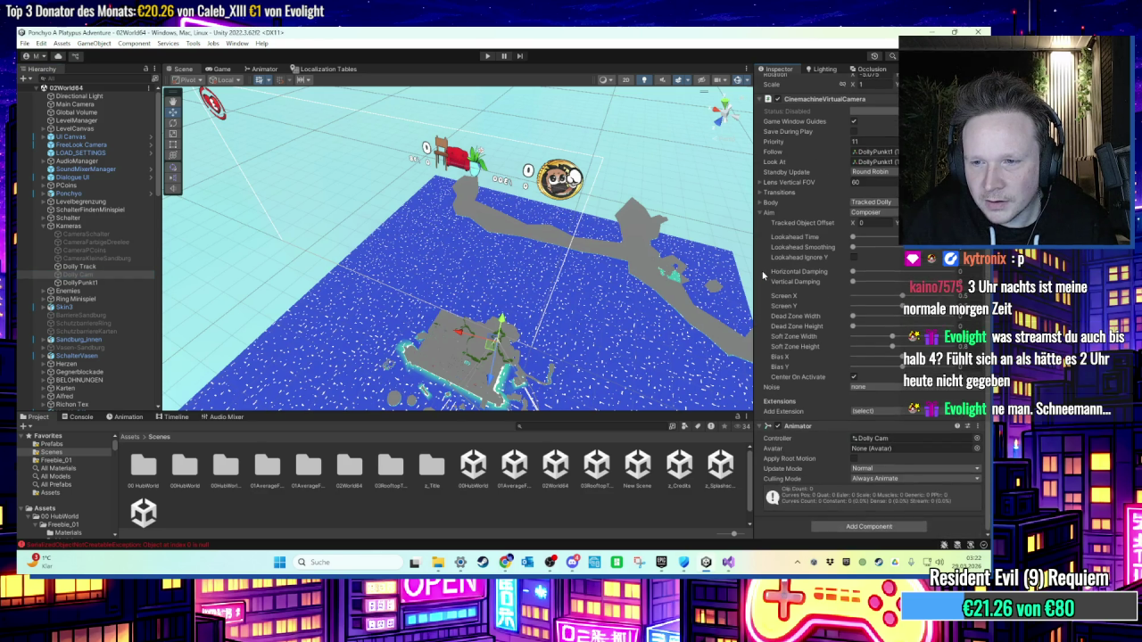
{"action": "left_click", "coordinate": [764, 203]}
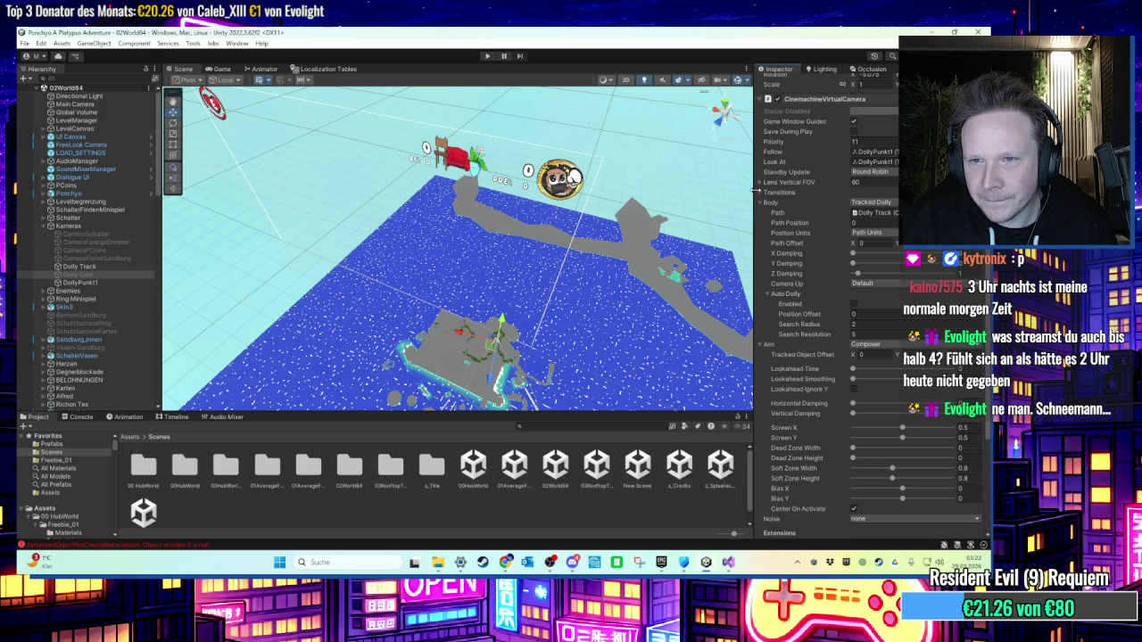
{"action": "left_click", "coordinate": [761, 192]}
{"action": "left_click", "coordinate": [760, 182]}
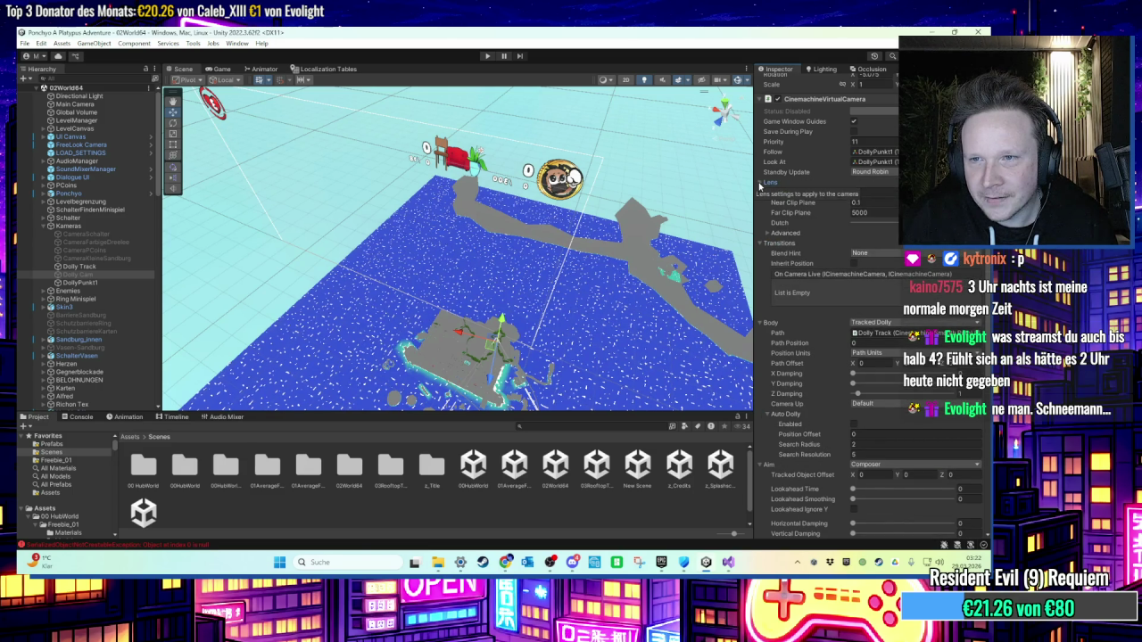
{"action": "scroll", "coordinate": [584, 259], "scroll_direction": "down", "scroll_amount": 1}
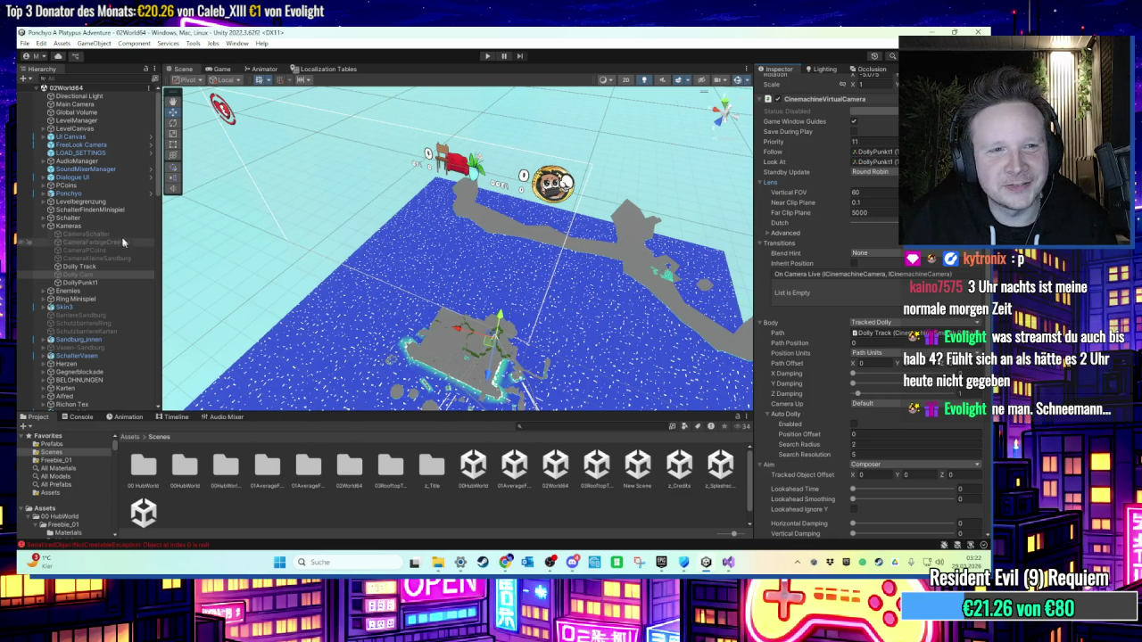
Step: Inspect the CameraSchalter, LevelCanvas and Main Camera objects
{"action": "left_click", "coordinate": [114, 234]}
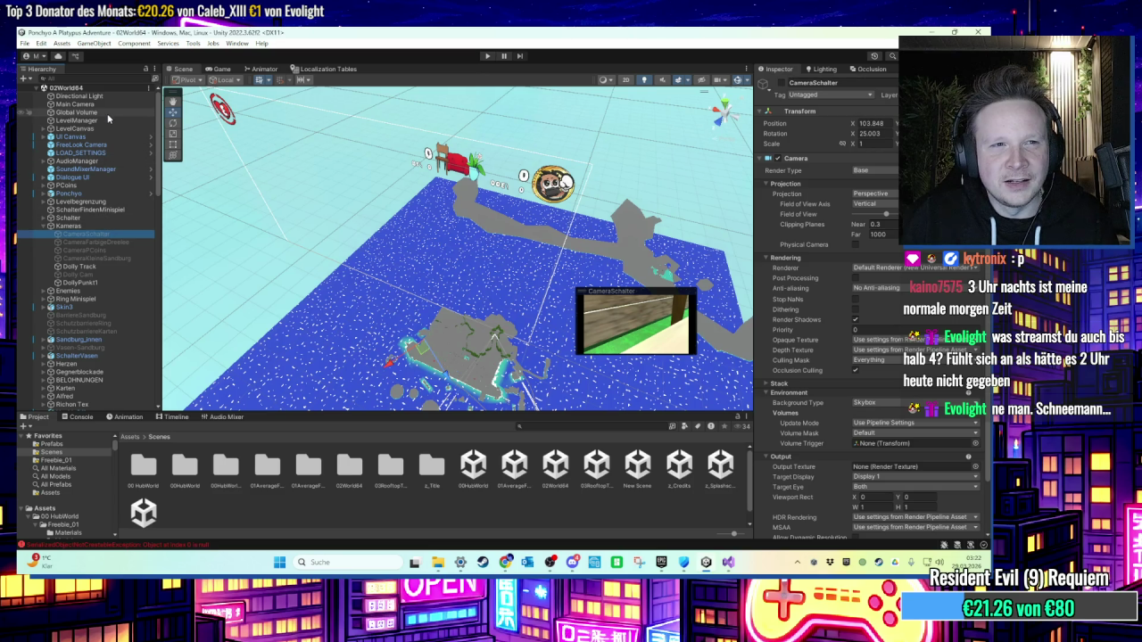
{"action": "left_click", "coordinate": [75, 129]}
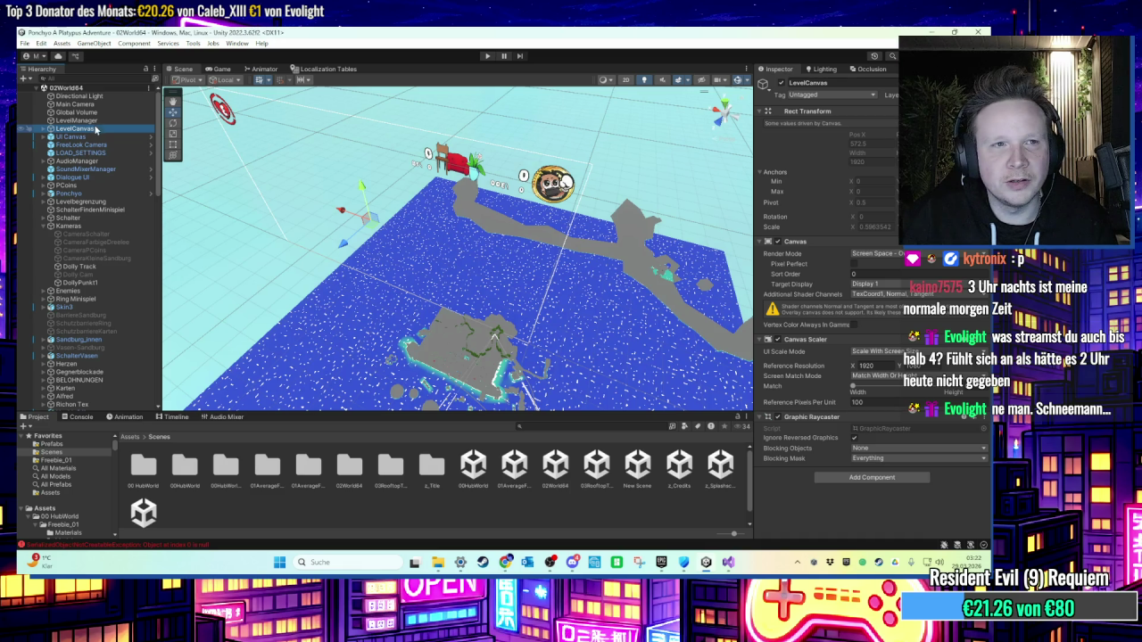
{"action": "left_click", "coordinate": [75, 104]}
{"action": "scroll", "coordinate": [779, 295], "scroll_direction": "down", "scroll_amount": 5}
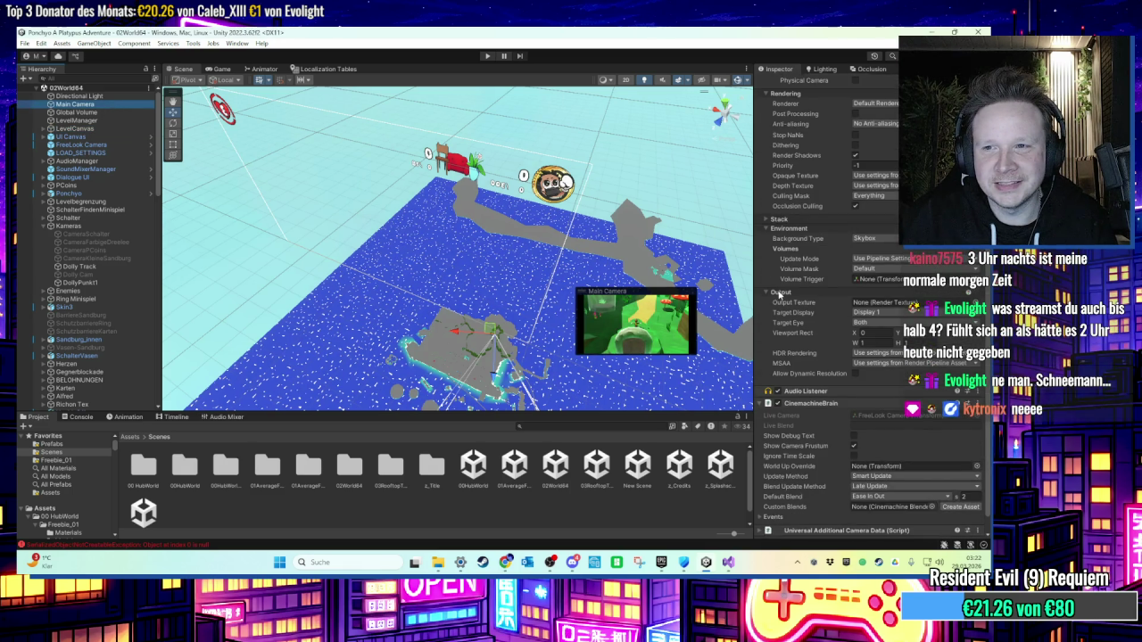
{"action": "scroll", "coordinate": [777, 295], "scroll_direction": "down", "scroll_amount": 1}
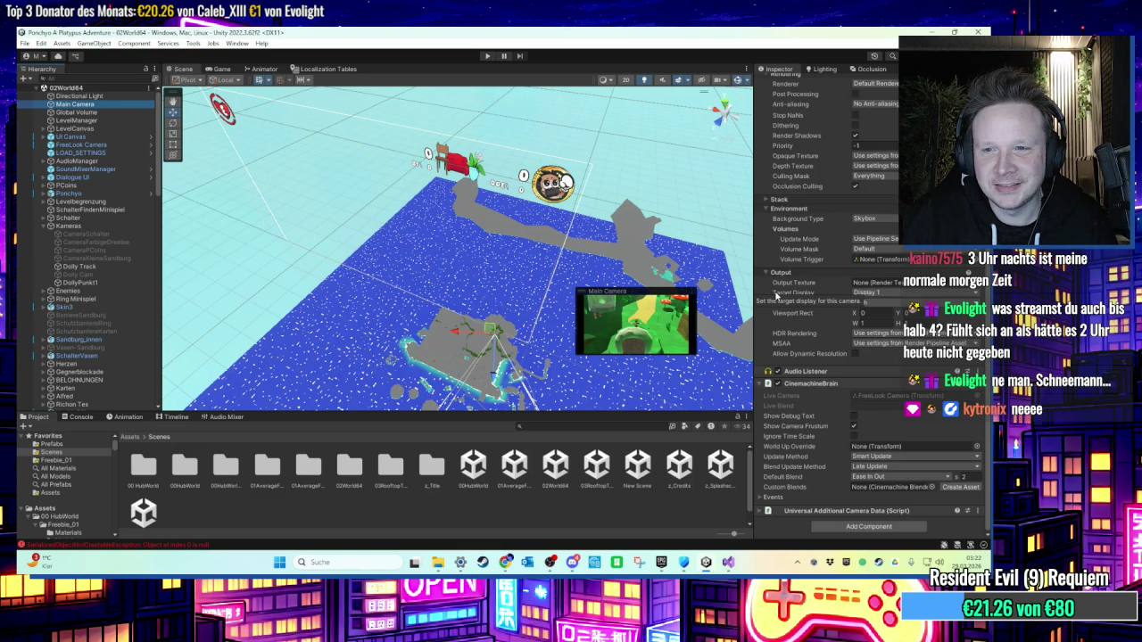
Step: Locate the path the Dolly Cam follows, then pick the 03RooftopTrouble scene
{"action": "left_click", "coordinate": [77, 274]}
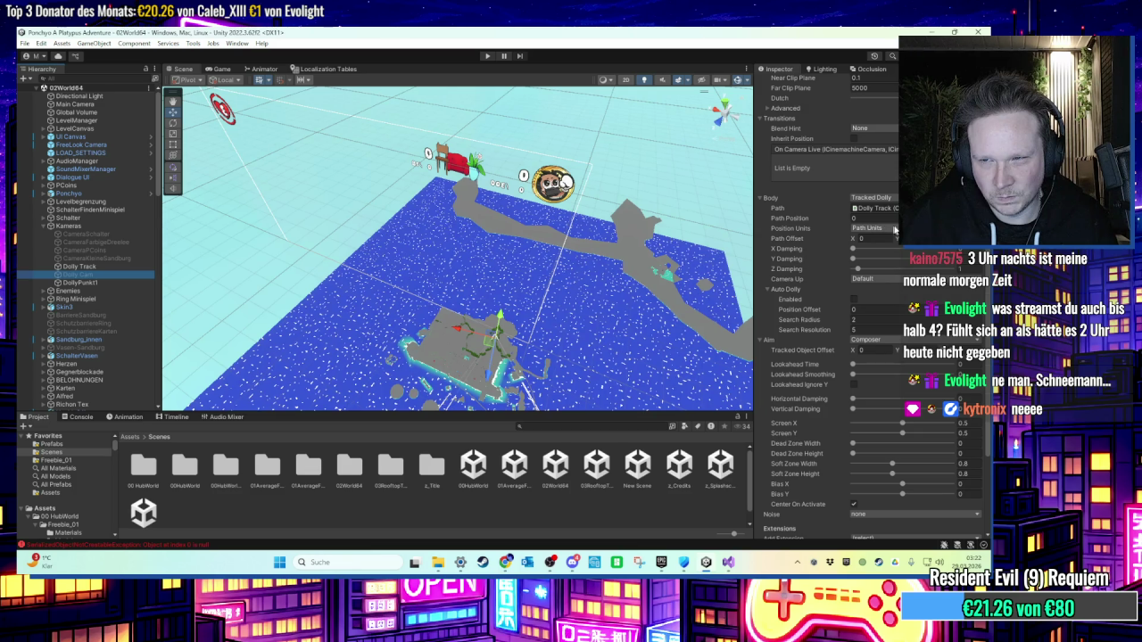
{"action": "left_click", "coordinate": [876, 208]}
{"action": "scroll", "coordinate": [847, 394], "scroll_direction": "down", "scroll_amount": 5}
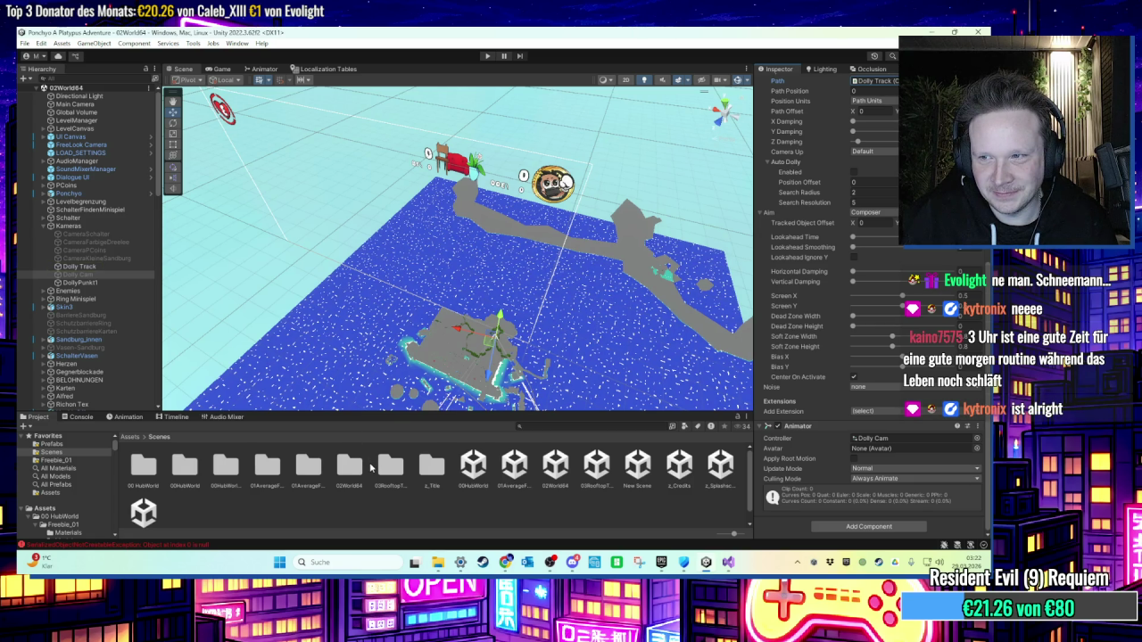
{"action": "left_click", "coordinate": [592, 473]}
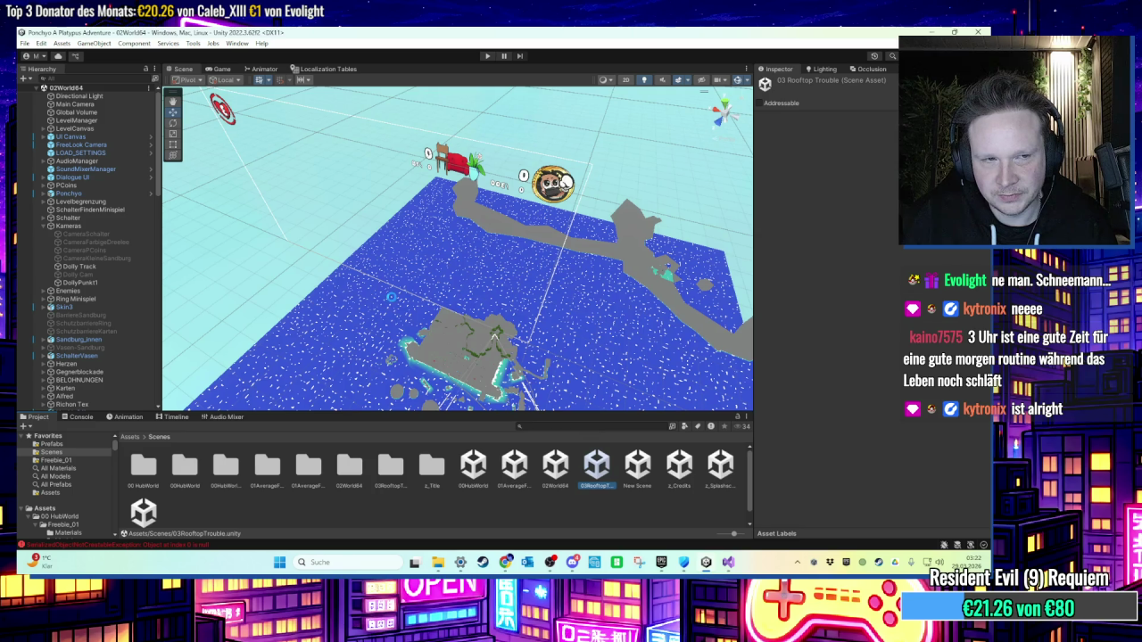
Step: Select the Dolly Cam under Kameras and review its DollyCamRooftop Animator settings
{"action": "scroll", "coordinate": [90, 323], "scroll_direction": "down", "scroll_amount": 3}
{"action": "left_click", "coordinate": [56, 336]}
{"action": "left_click", "coordinate": [39, 336]}
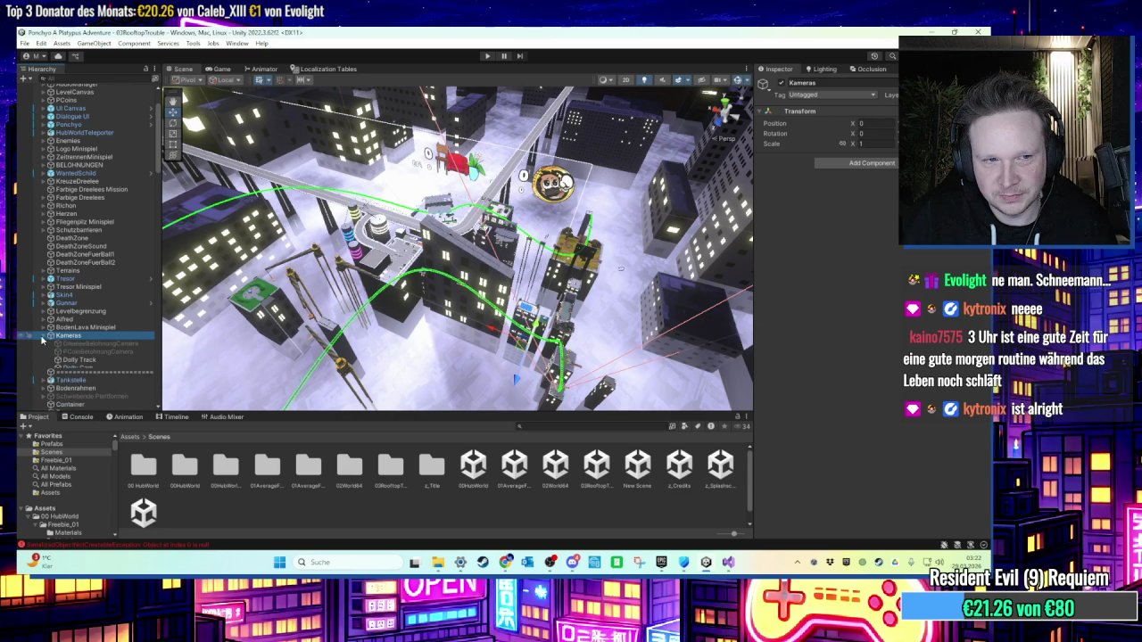
{"action": "left_click", "coordinate": [89, 368]}
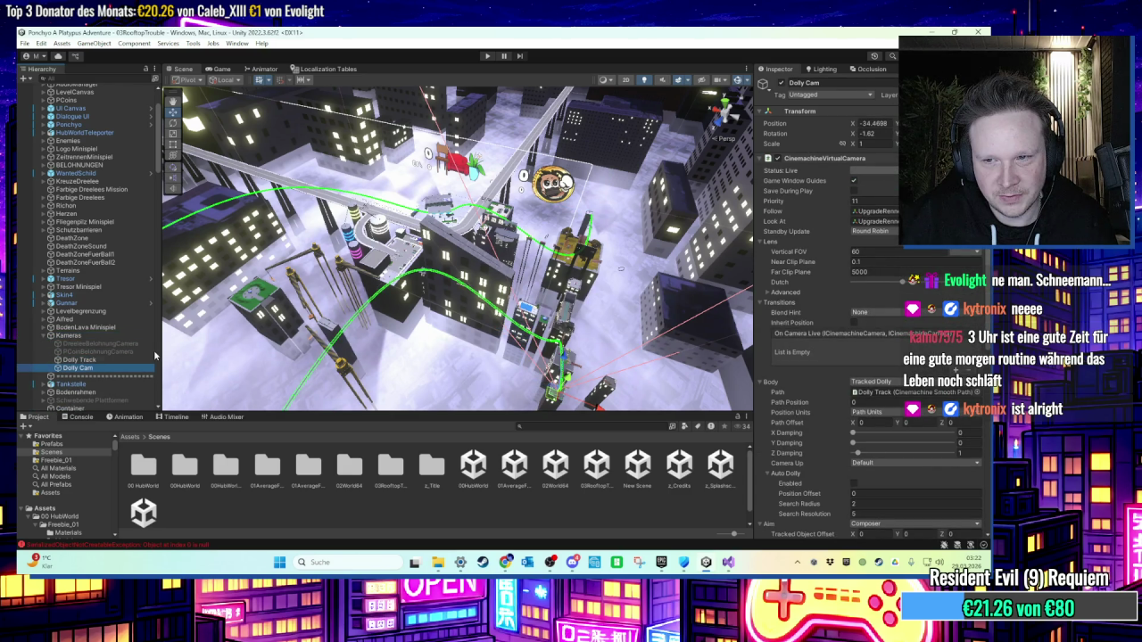
{"action": "scroll", "coordinate": [842, 317], "scroll_direction": "down", "scroll_amount": 10}
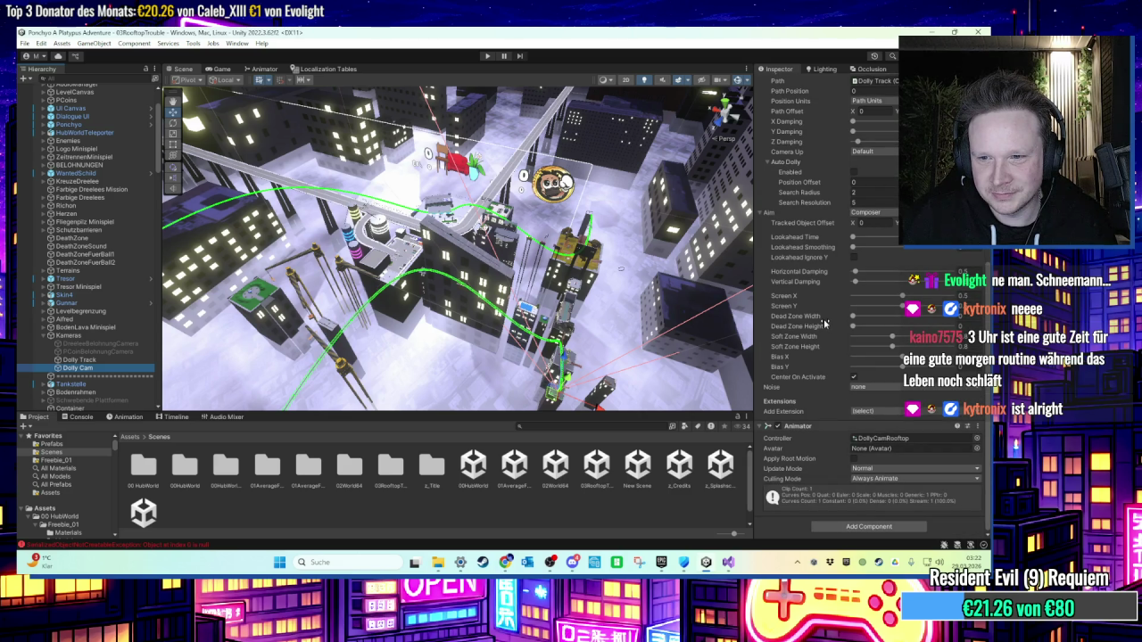
{"action": "mouse_move", "coordinate": [825, 323]}
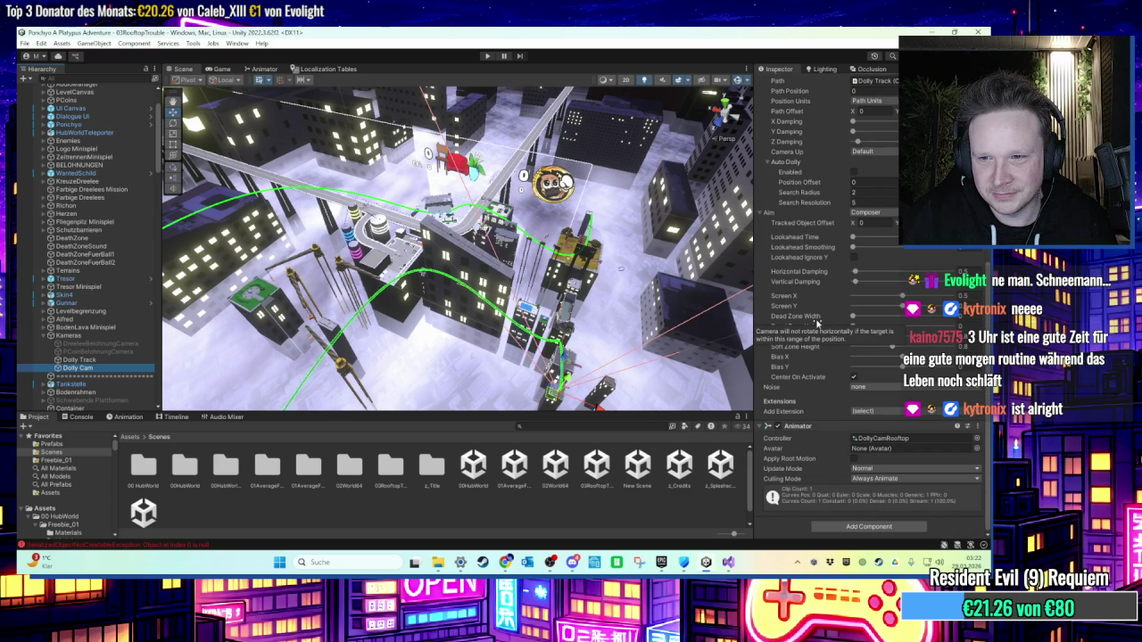
{"action": "scroll", "coordinate": [658, 239], "scroll_direction": "up", "scroll_amount": 4}
{"action": "mouse_move", "coordinate": [657, 238]}
{"action": "left_mouse_down"}
{"action": "mouse_move", "coordinate": [653, 253]}
{"action": "mouse_move", "coordinate": [513, 253]}
{"action": "mouse_move", "coordinate": [542, 268]}
{"action": "mouse_move", "coordinate": [438, 318]}
{"action": "left_mouse_up"}
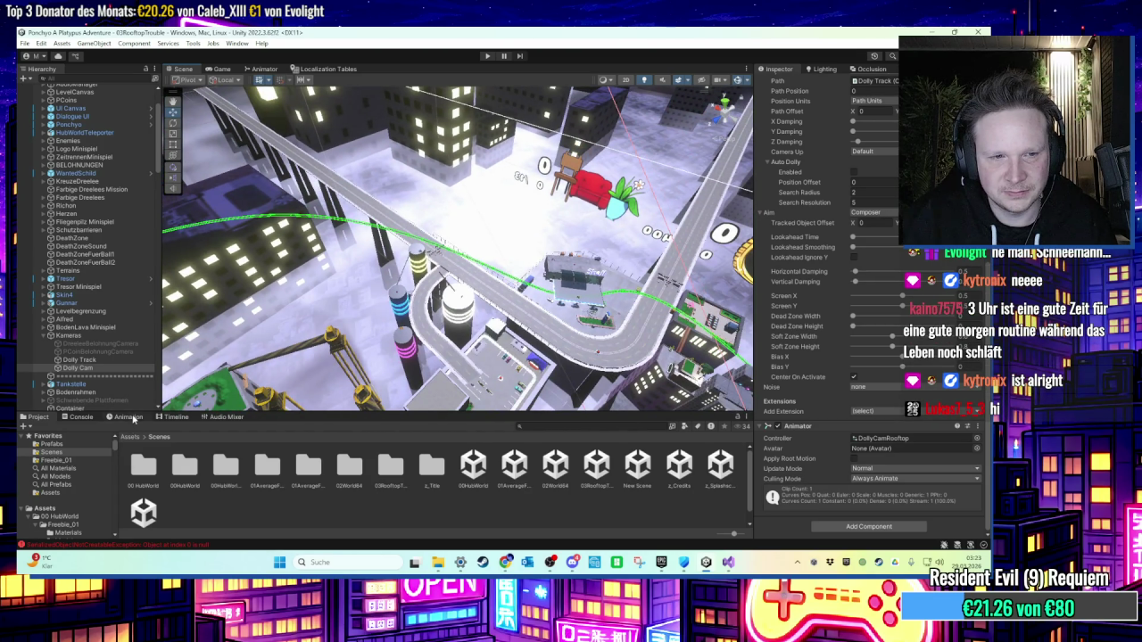
Step: Select the Tracked Dolly property in DollyKameraRooftopTrouble and jump to the clip's last frame
{"action": "left_click", "coordinate": [127, 416]}
{"action": "scroll", "coordinate": [457, 249], "scroll_direction": "up", "scroll_amount": 10}
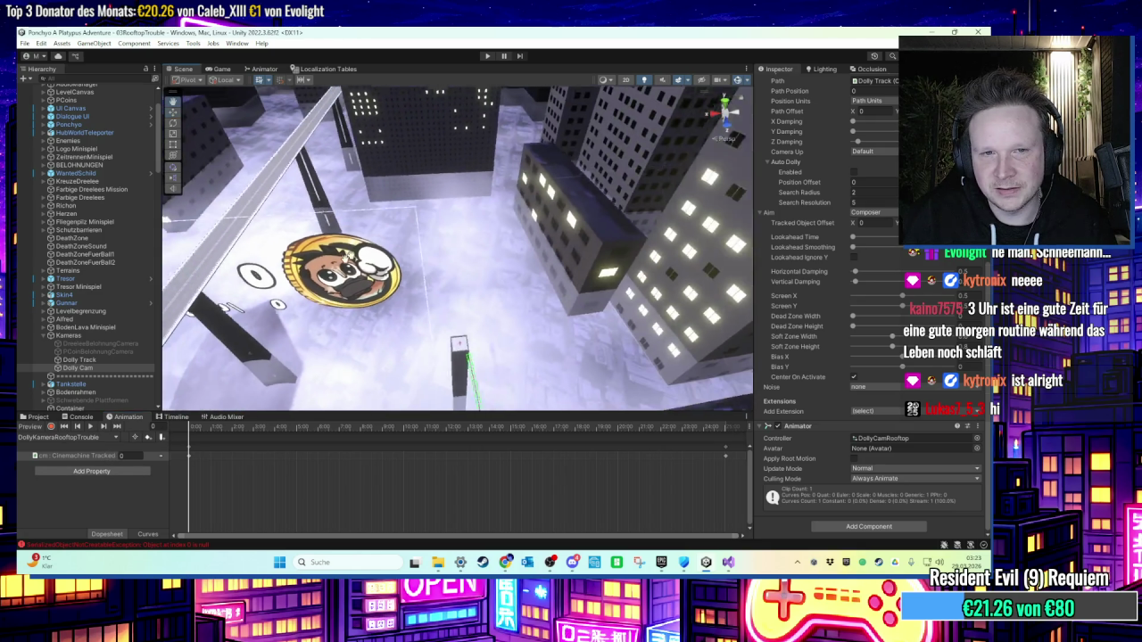
{"action": "left_click_drag", "start_coordinate": [357, 268], "coordinate": [251, 196]}
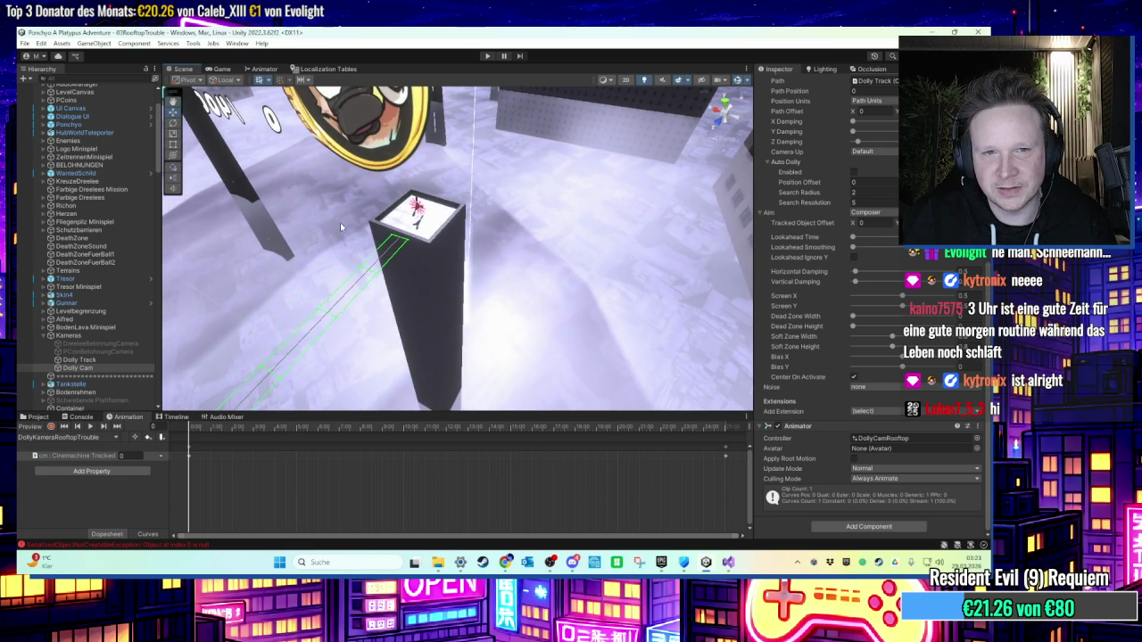
{"action": "left_click", "coordinate": [76, 456]}
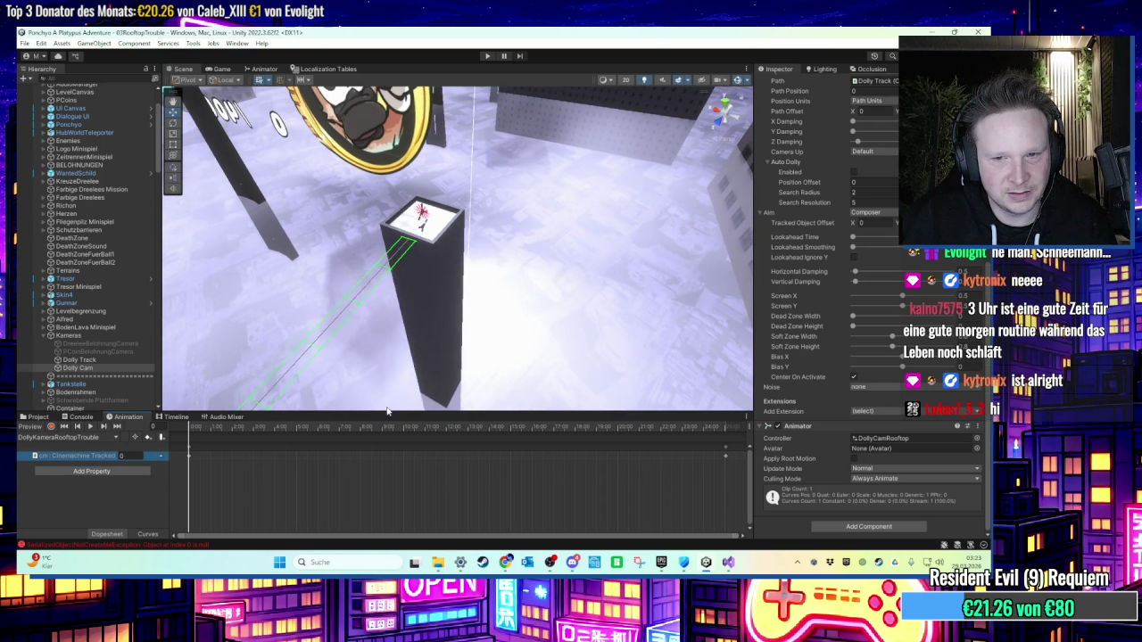
{"action": "scroll", "coordinate": [557, 431], "scroll_direction": "down", "scroll_amount": 1}
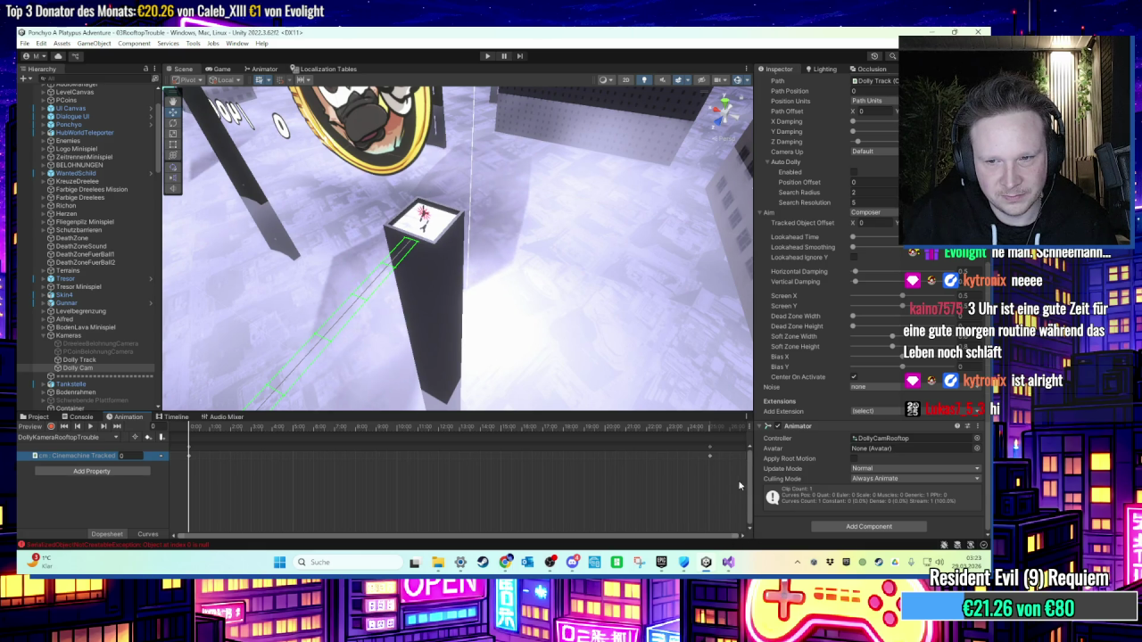
{"action": "left_click", "coordinate": [711, 456]}
{"action": "left_click", "coordinate": [725, 428]}
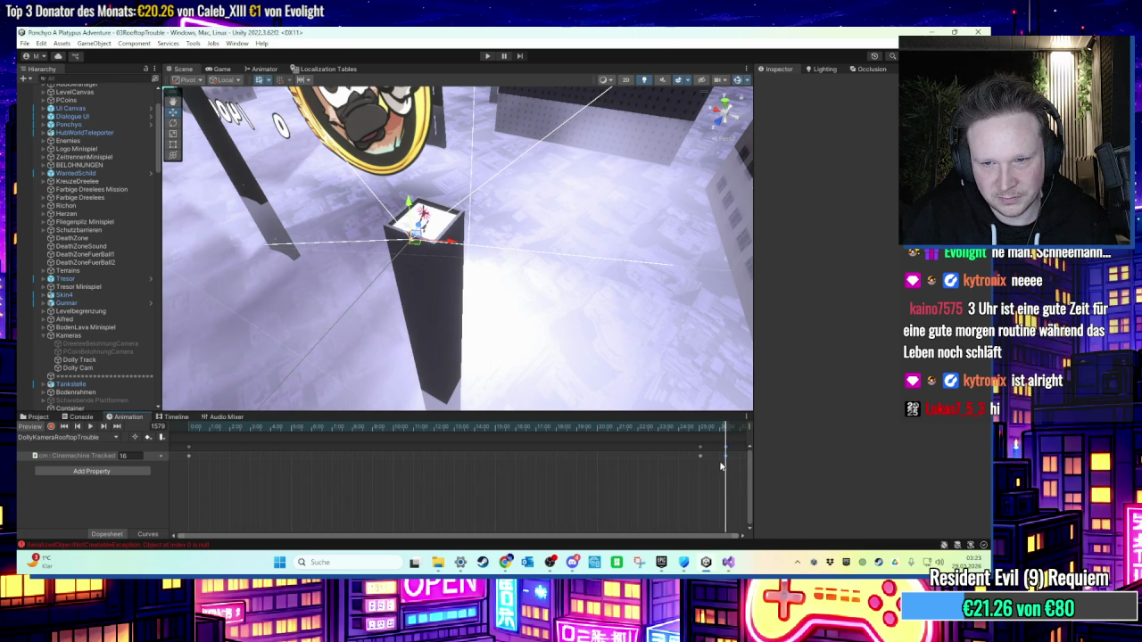
Step: Delete the duplicate end keys and drag the final Path Position keyframe to 35:0
{"action": "left_click_drag", "start_coordinate": [702, 461], "coordinate": [716, 461]}
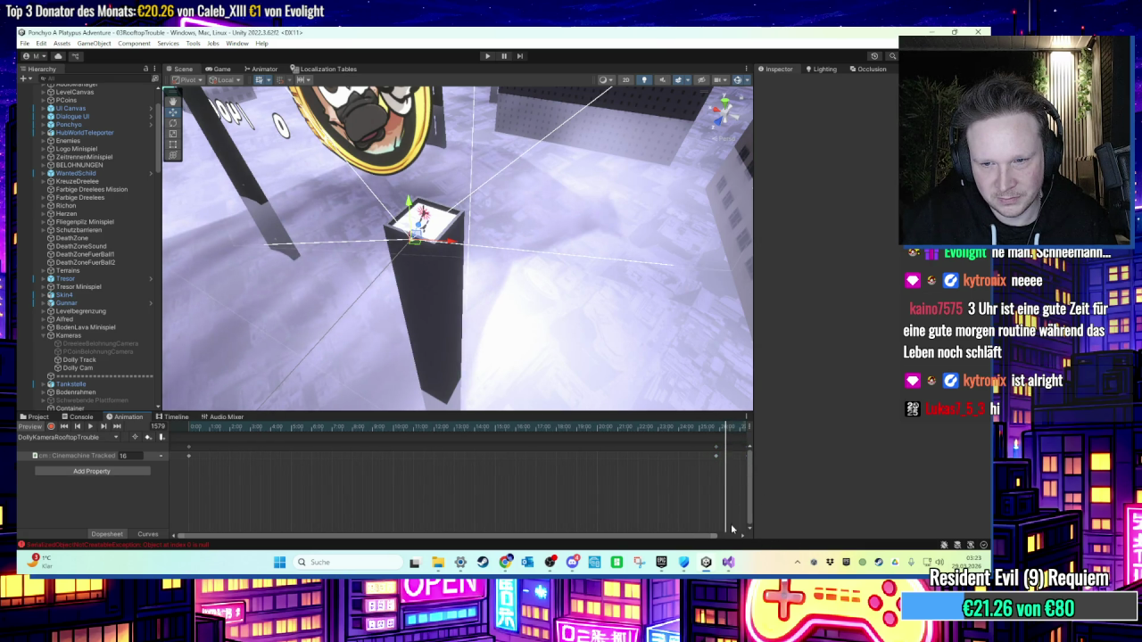
{"action": "left_click_drag", "start_coordinate": [716, 456], "coordinate": [720, 461]}
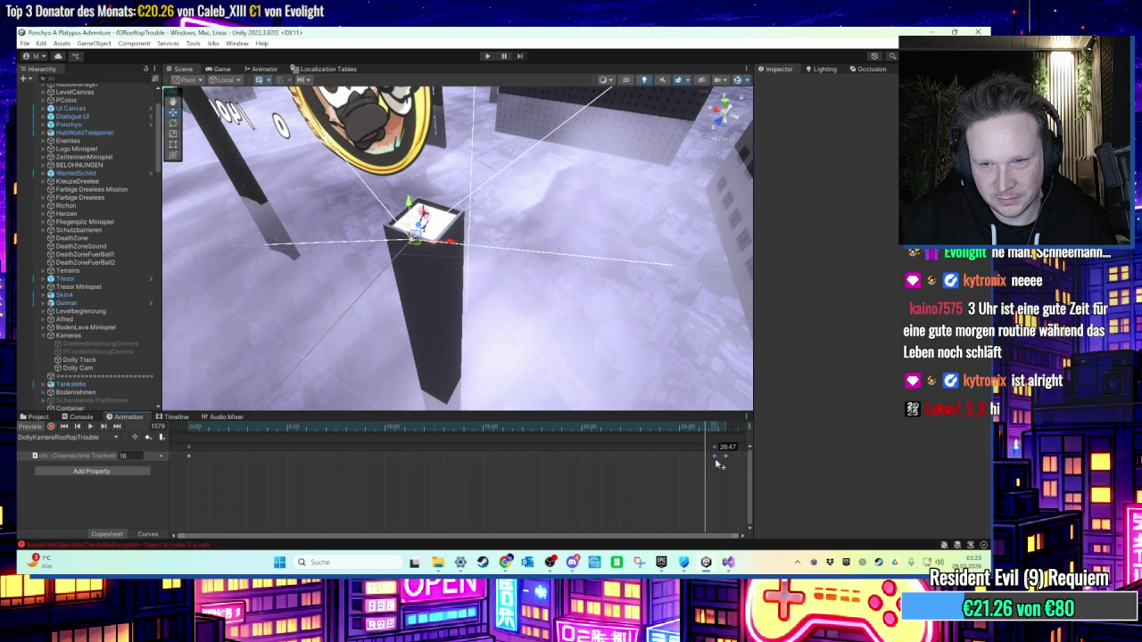
{"action": "key", "text": "Delete"}
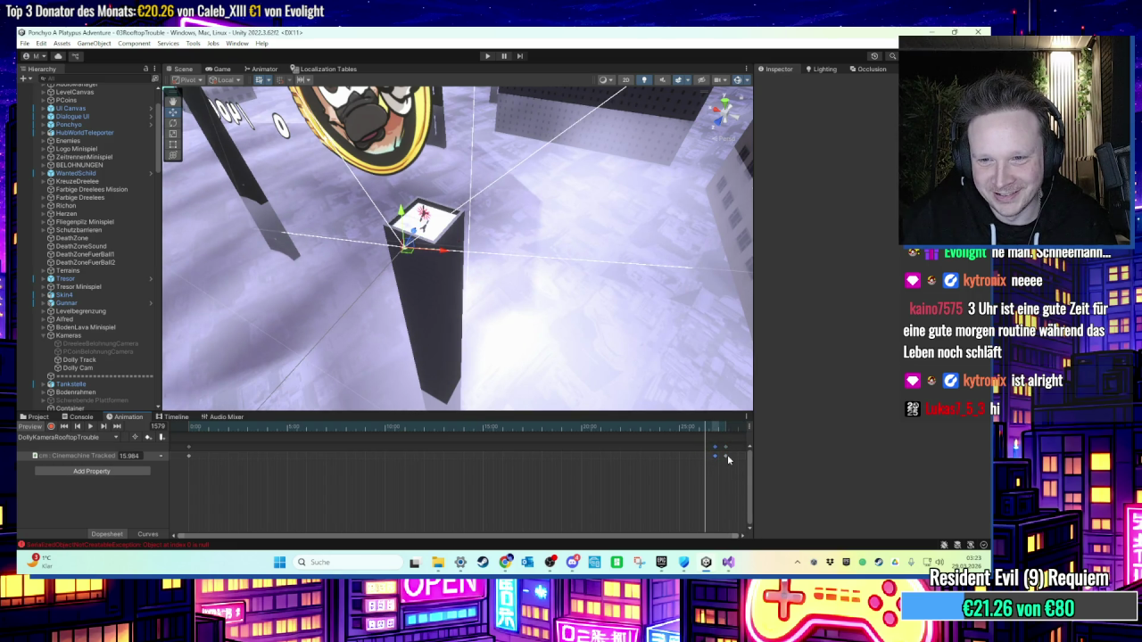
{"action": "left_click_drag", "start_coordinate": [704, 536], "coordinate": [747, 539]}
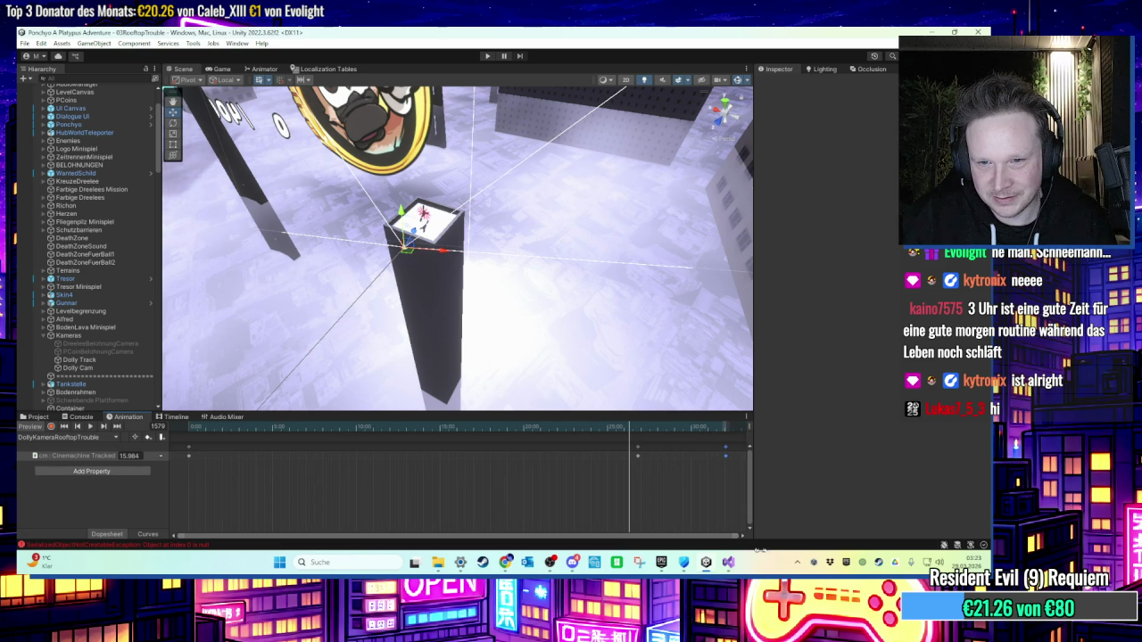
{"action": "left_click_drag", "start_coordinate": [640, 457], "coordinate": [697, 464]}
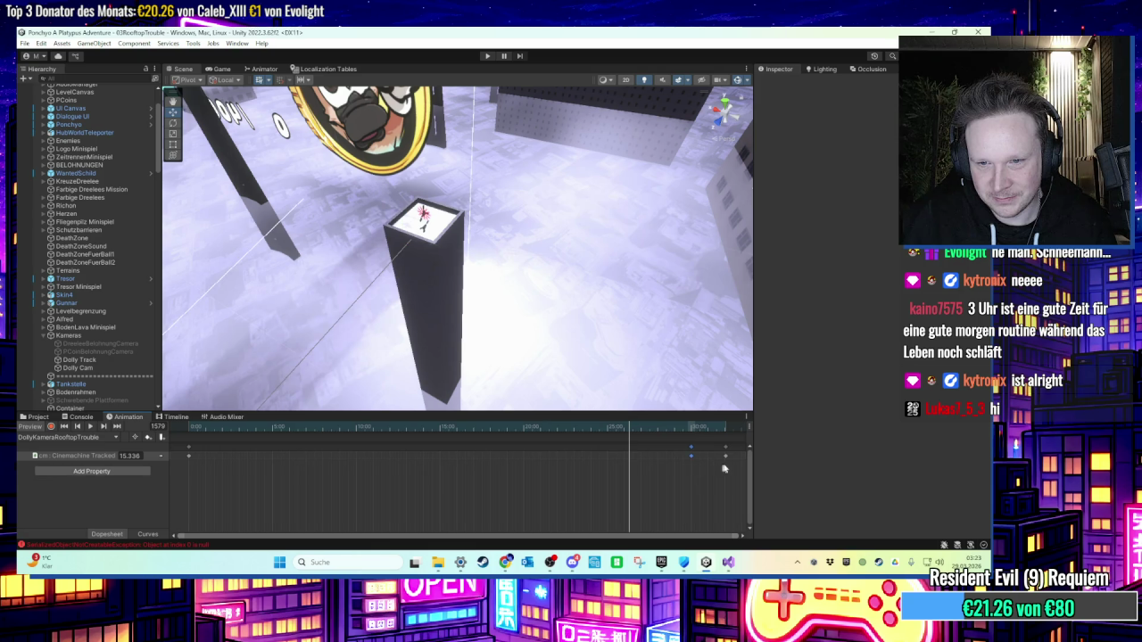
{"action": "scroll", "coordinate": [728, 460], "scroll_direction": "down", "scroll_amount": 1}
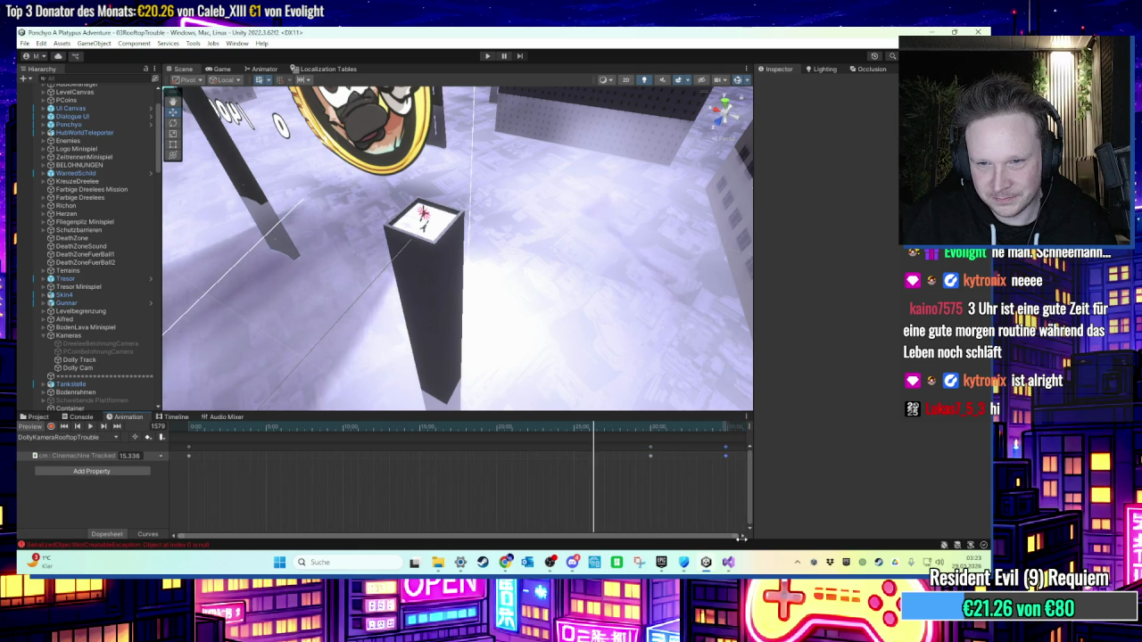
{"action": "left_click_drag", "start_coordinate": [727, 459], "coordinate": [731, 461]}
{"action": "scroll", "coordinate": [718, 461], "scroll_direction": "down", "scroll_amount": 2}
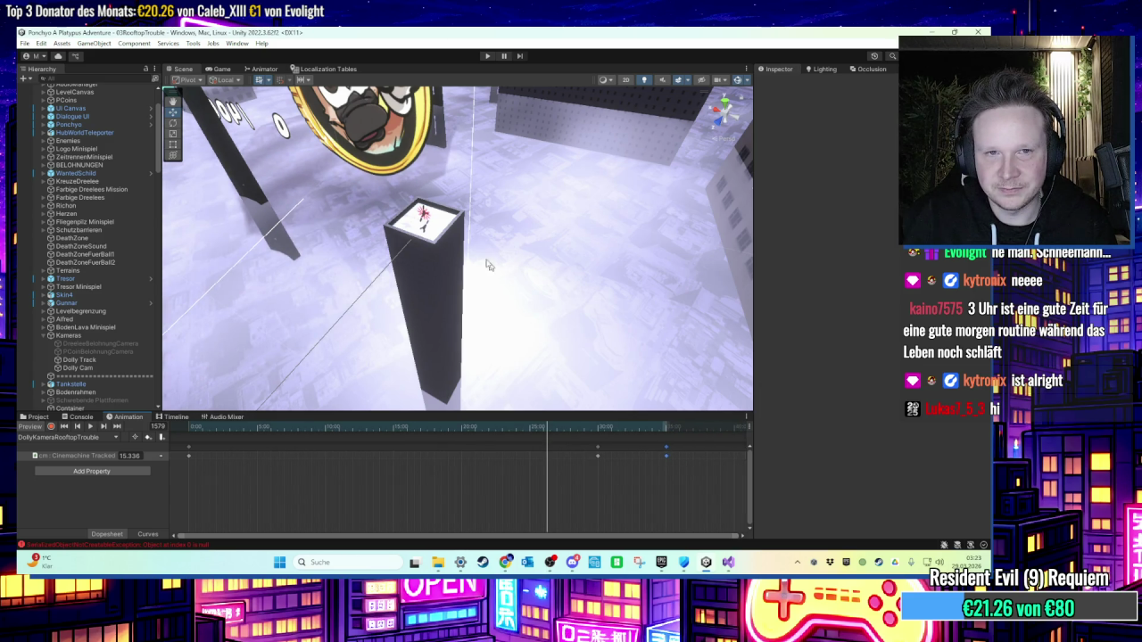
Step: Set the LevelManager's Kamera Fahrt Benoetigte Zeit to 30 and check the Console
{"action": "scroll", "coordinate": [89, 160], "scroll_direction": "up", "scroll_amount": 3}
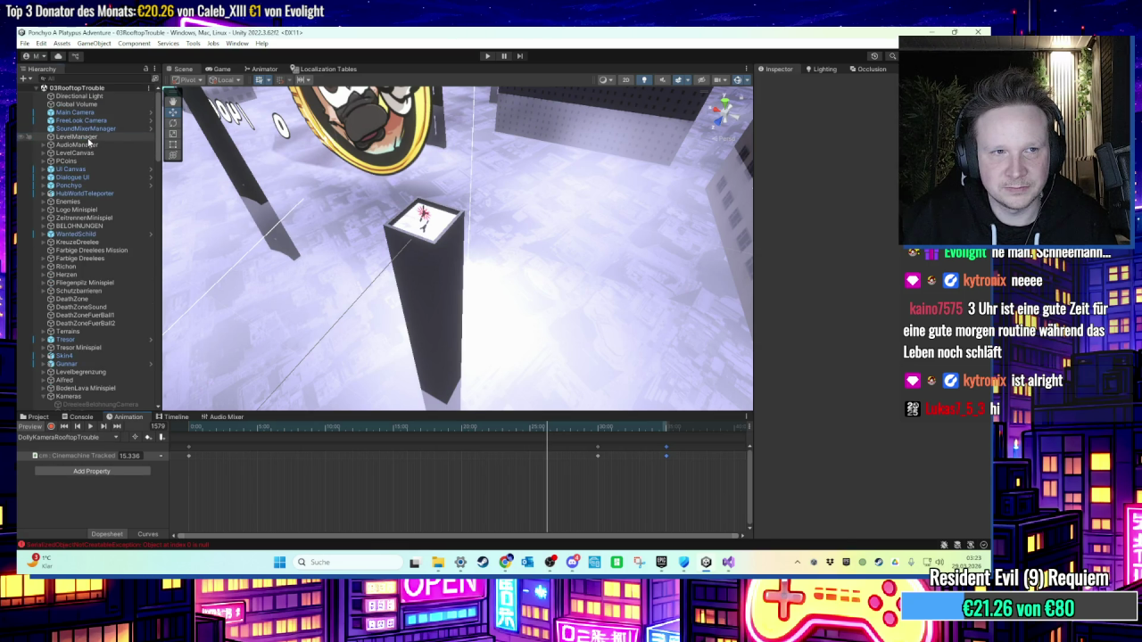
{"action": "left_click", "coordinate": [82, 136]}
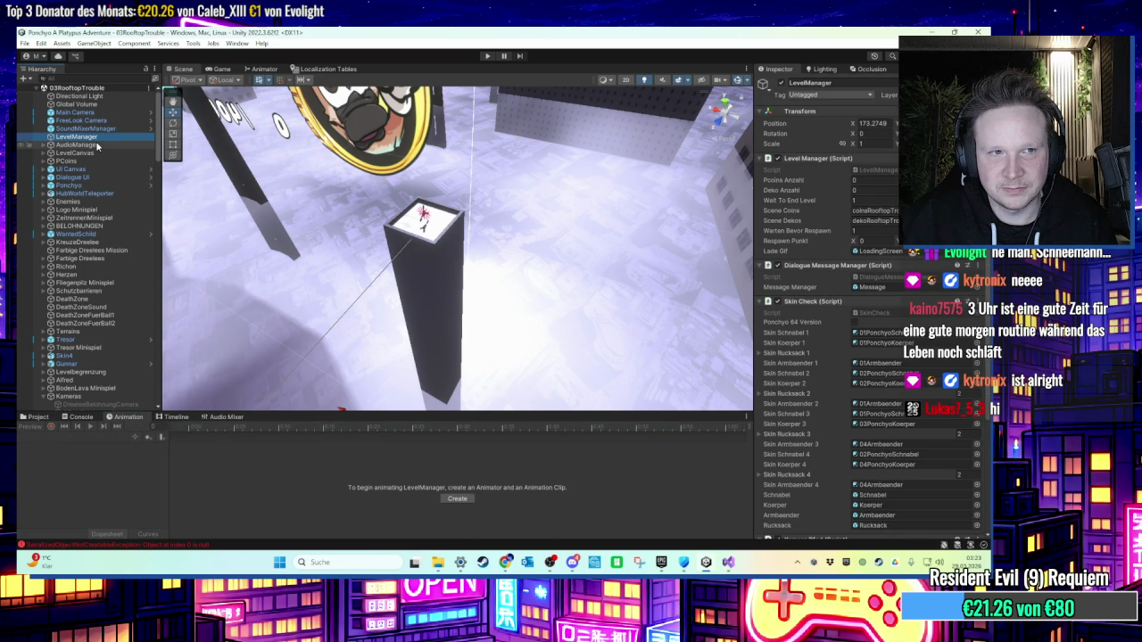
{"action": "scroll", "coordinate": [814, 359], "scroll_direction": "down", "scroll_amount": 5}
{"action": "left_click", "coordinate": [869, 421]}
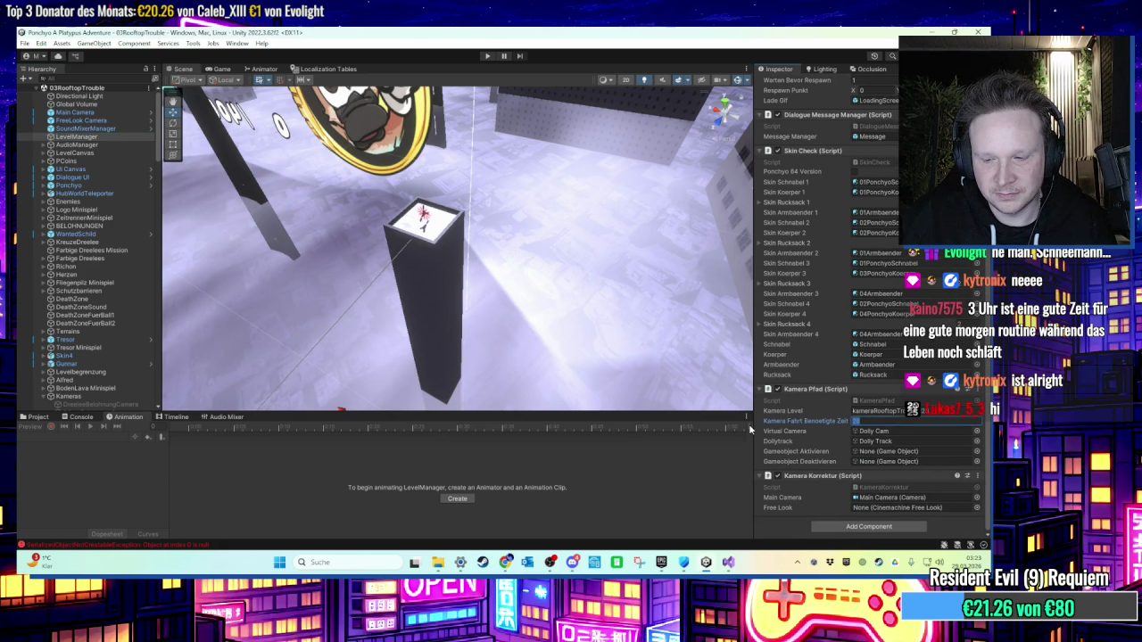
{"action": "type", "text": "30"}
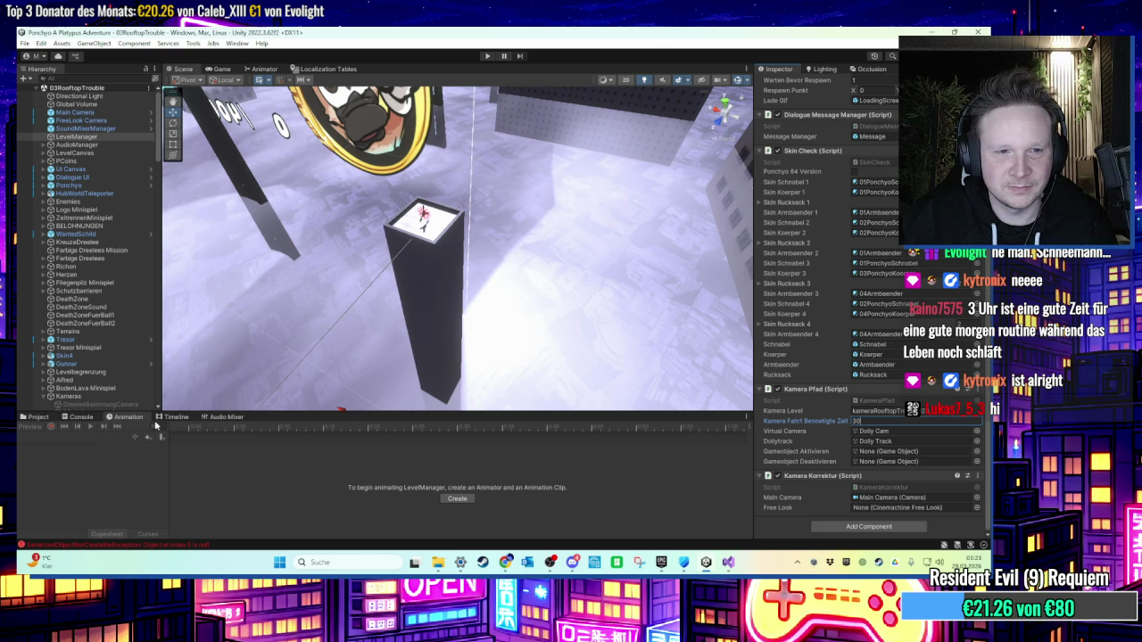
{"action": "left_click", "coordinate": [81, 416]}
{"action": "left_click", "coordinate": [27, 416]}
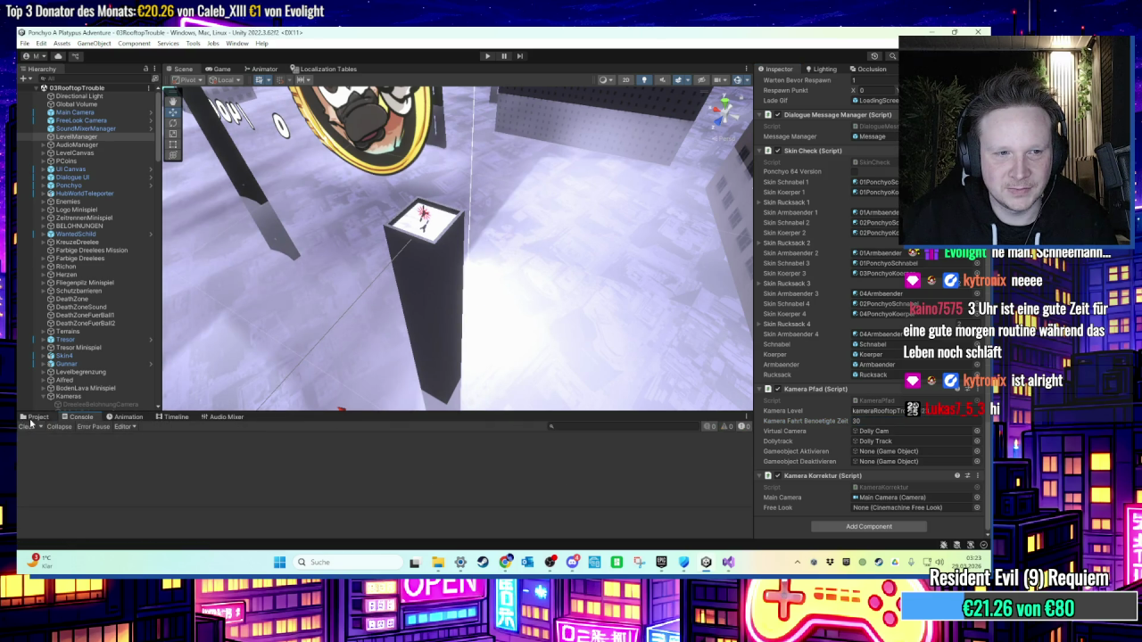
Step: Drag Dolly Track waypoint 15 to about Z 24.2, then start play-testing
{"action": "mouse_move", "coordinate": [428, 294]}
{"action": "left_mouse_down"}
{"action": "mouse_move", "coordinate": [529, 286]}
{"action": "mouse_move", "coordinate": [459, 208]}
{"action": "mouse_move", "coordinate": [455, 230]}
{"action": "left_mouse_up"}
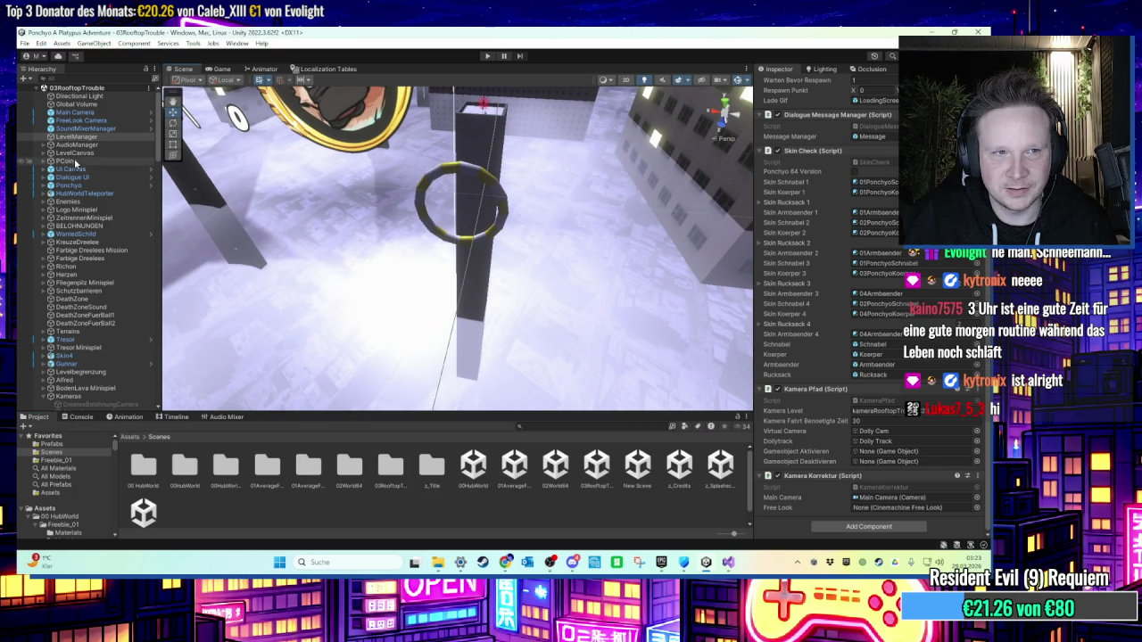
{"action": "scroll", "coordinate": [63, 364], "scroll_direction": "down", "scroll_amount": 2}
{"action": "left_click", "coordinate": [78, 390]}
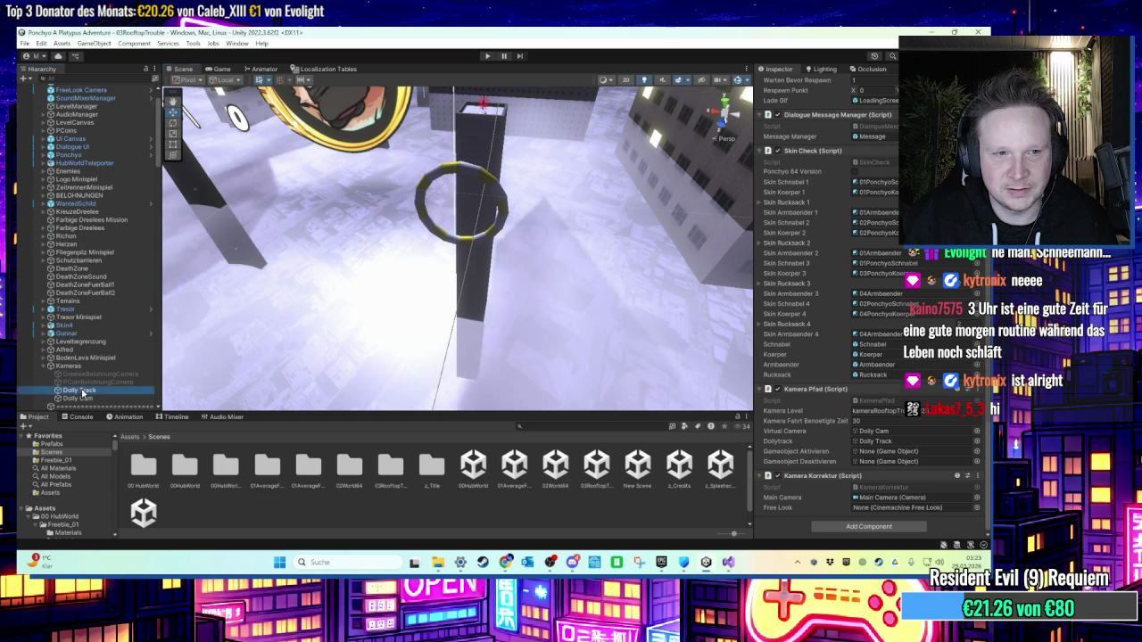
{"action": "mouse_move", "coordinate": [486, 212]}
{"action": "left_mouse_down"}
{"action": "mouse_move", "coordinate": [466, 306]}
{"action": "mouse_move", "coordinate": [403, 318]}
{"action": "mouse_move", "coordinate": [506, 256]}
{"action": "mouse_move", "coordinate": [514, 166]}
{"action": "left_mouse_up"}
{"action": "left_click", "coordinate": [434, 316]}
{"action": "left_click_drag", "start_coordinate": [361, 277], "coordinate": [356, 278]}
{"action": "left_click_drag", "start_coordinate": [429, 267], "coordinate": [479, 256]}
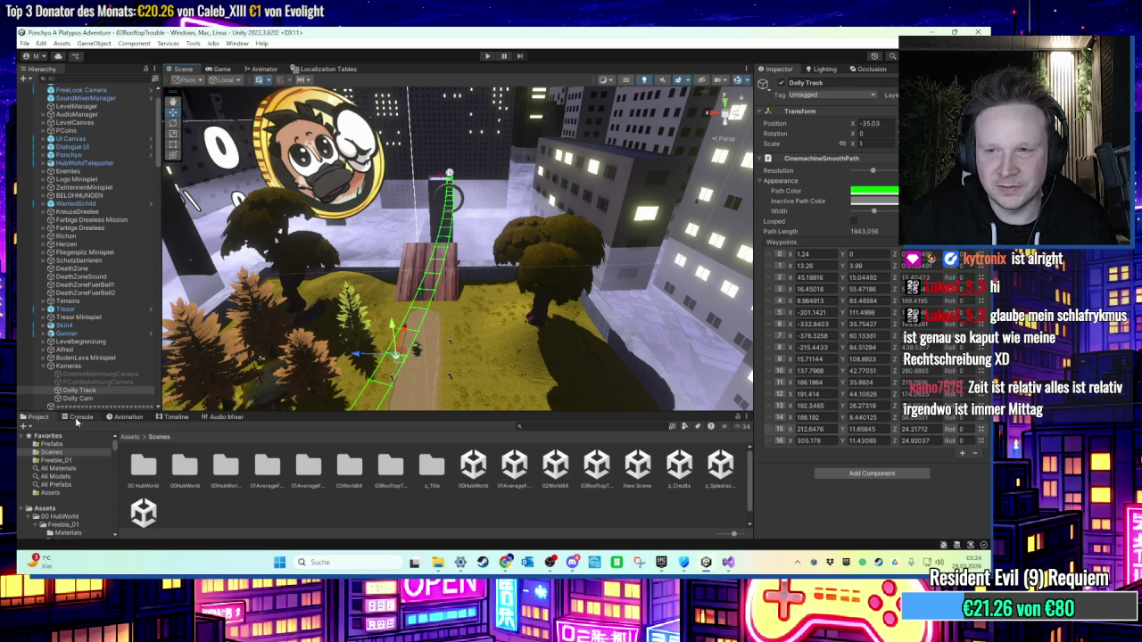
{"action": "left_click", "coordinate": [487, 55]}
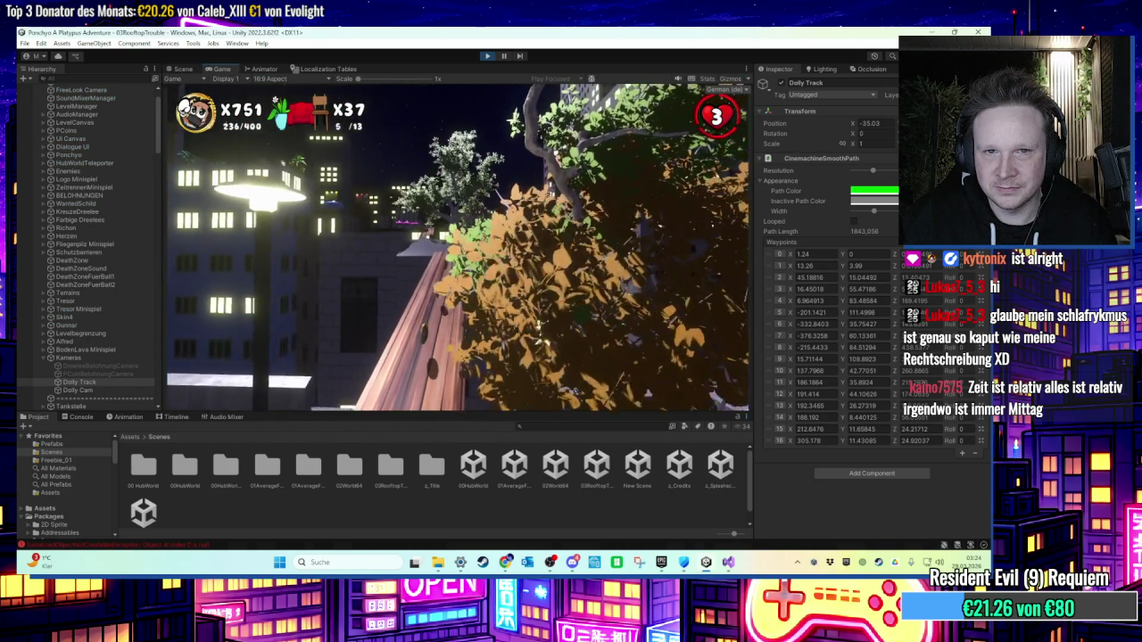
Step: Watch the Dolly Cam travel along the track down to the player, then stop Play
{"action": "key", "text": "super"}
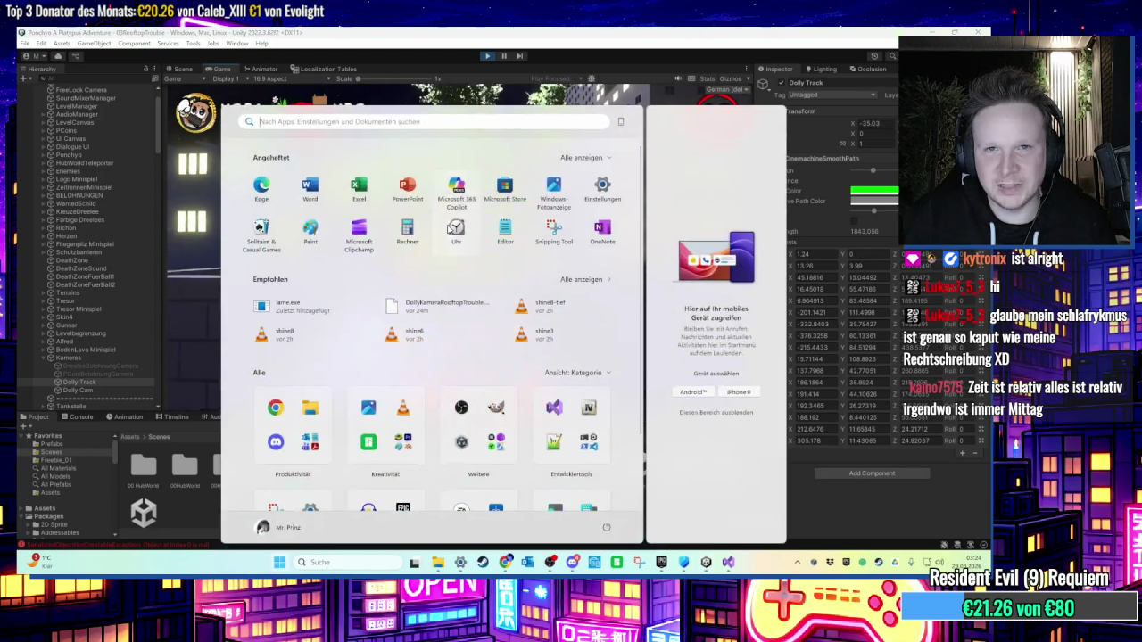
{"action": "key", "text": "super"}
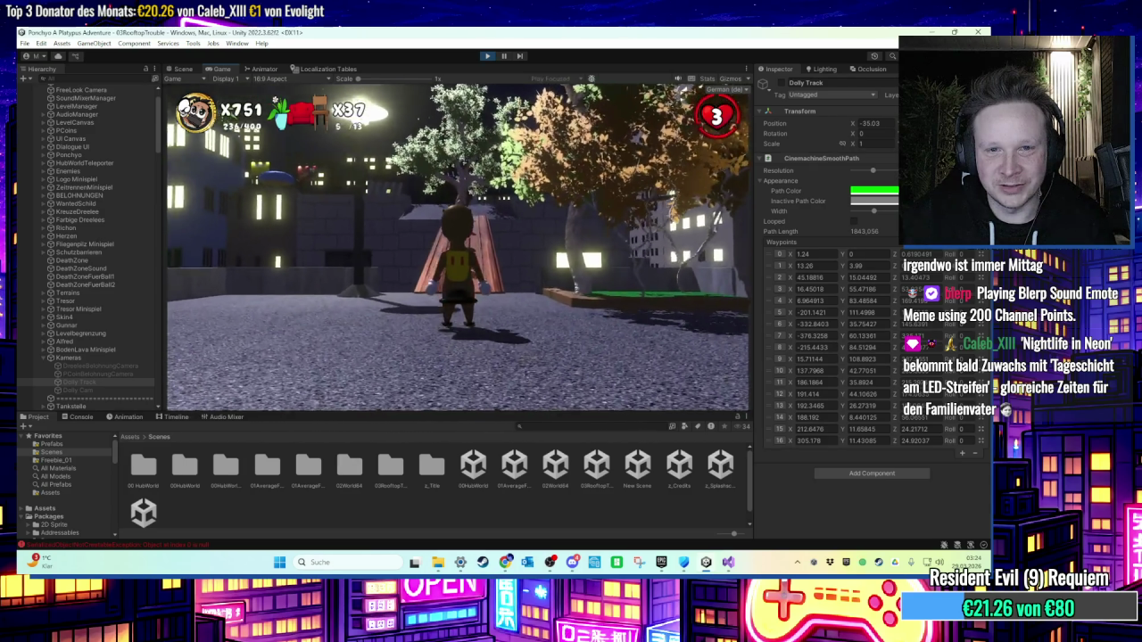
{"action": "key", "text": "super"}
{"action": "left_click", "coordinate": [483, 69]}
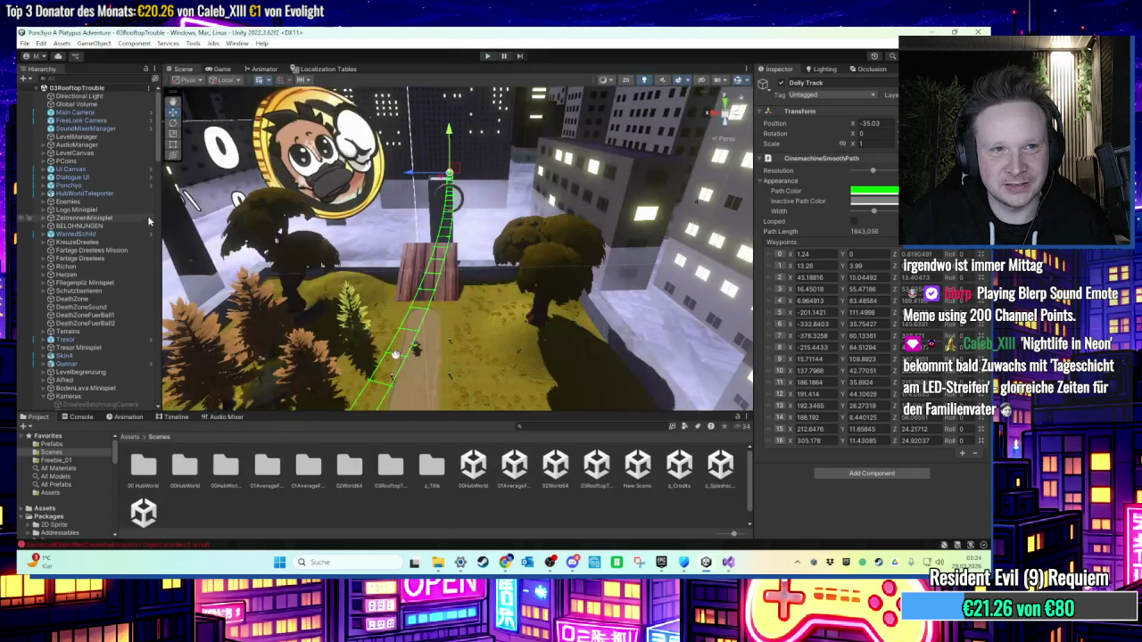
Step: Set LevelManager's Kamera Fahrt Benoetigte Zeit to 33
{"action": "left_click", "coordinate": [77, 137]}
{"action": "scroll", "coordinate": [828, 442], "scroll_direction": "down", "scroll_amount": 5}
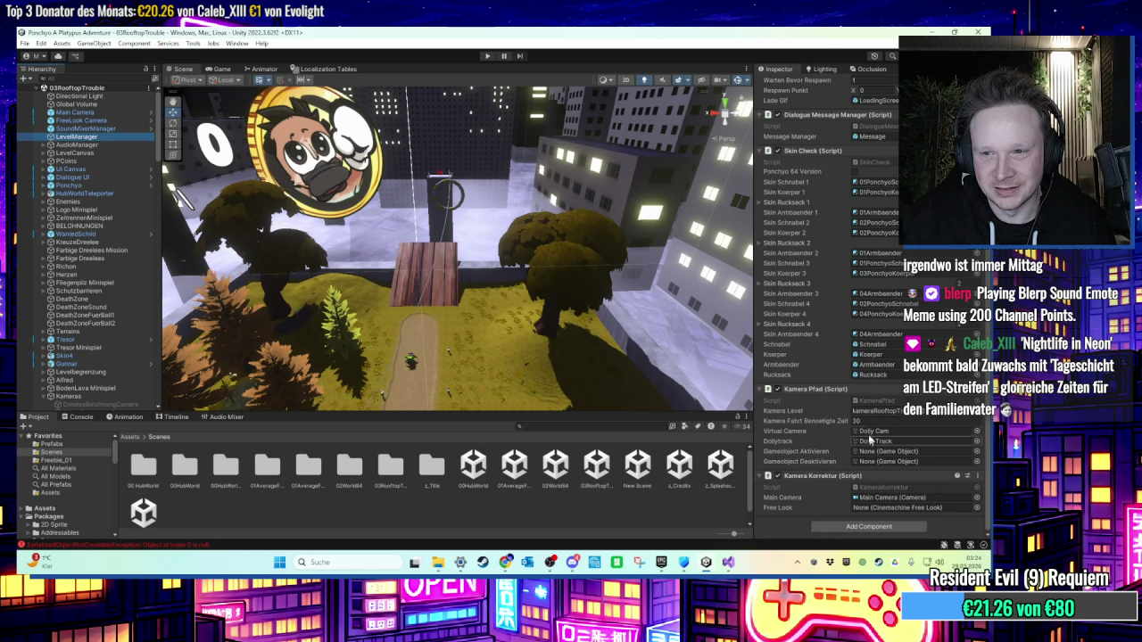
{"action": "type", "text": "33"}
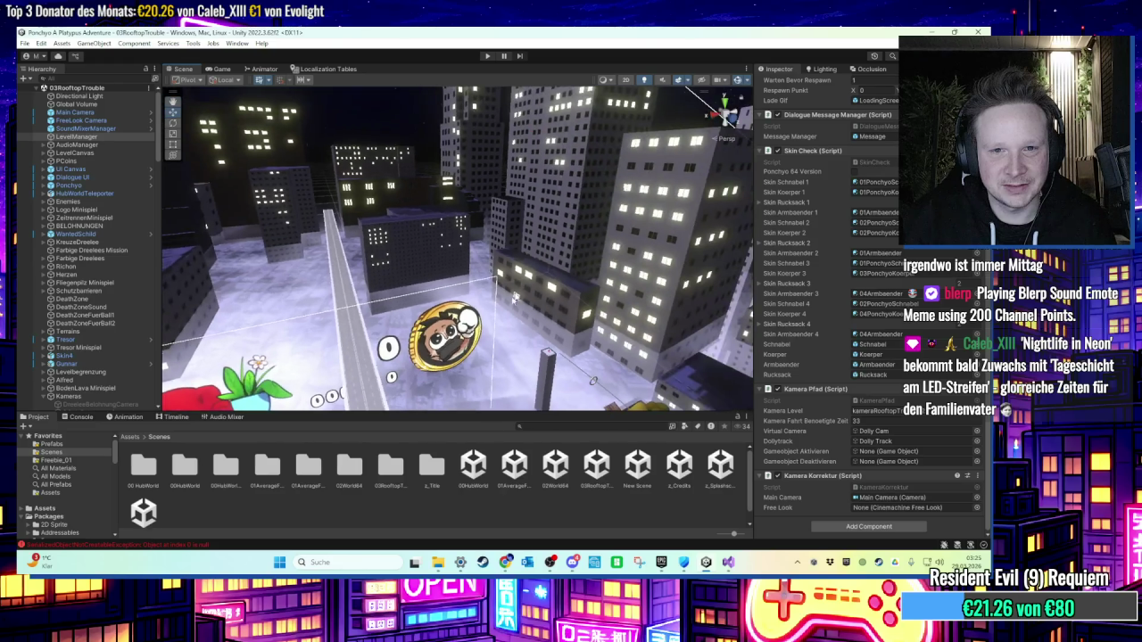
{"action": "scroll", "coordinate": [85, 250], "scroll_direction": "down", "scroll_amount": 3}
Step: Frame the Dolly Track above the rooftops and select one of its waypoints
{"action": "double_click", "coordinate": [79, 268]}
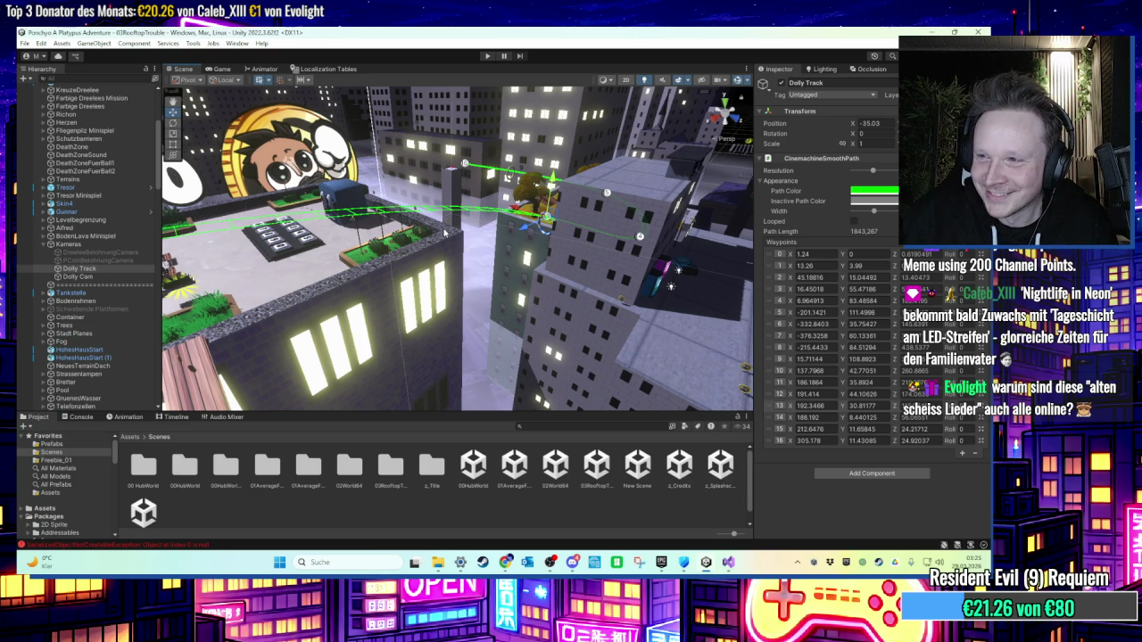
{"action": "left_click_drag", "start_coordinate": [443, 232], "coordinate": [428, 245]}
{"action": "mouse_move", "coordinate": [500, 267]}
{"action": "left_mouse_down"}
{"action": "mouse_move", "coordinate": [456, 274]}
{"action": "mouse_move", "coordinate": [488, 324]}
{"action": "mouse_move", "coordinate": [457, 292]}
{"action": "mouse_move", "coordinate": [462, 269]}
{"action": "mouse_move", "coordinate": [460, 284]}
{"action": "mouse_move", "coordinate": [481, 294]}
{"action": "mouse_move", "coordinate": [424, 283]}
{"action": "mouse_move", "coordinate": [432, 185]}
{"action": "mouse_move", "coordinate": [381, 174]}
{"action": "mouse_move", "coordinate": [404, 207]}
{"action": "mouse_move", "coordinate": [241, 187]}
{"action": "left_mouse_up"}
{"action": "left_click", "coordinate": [381, 204]}
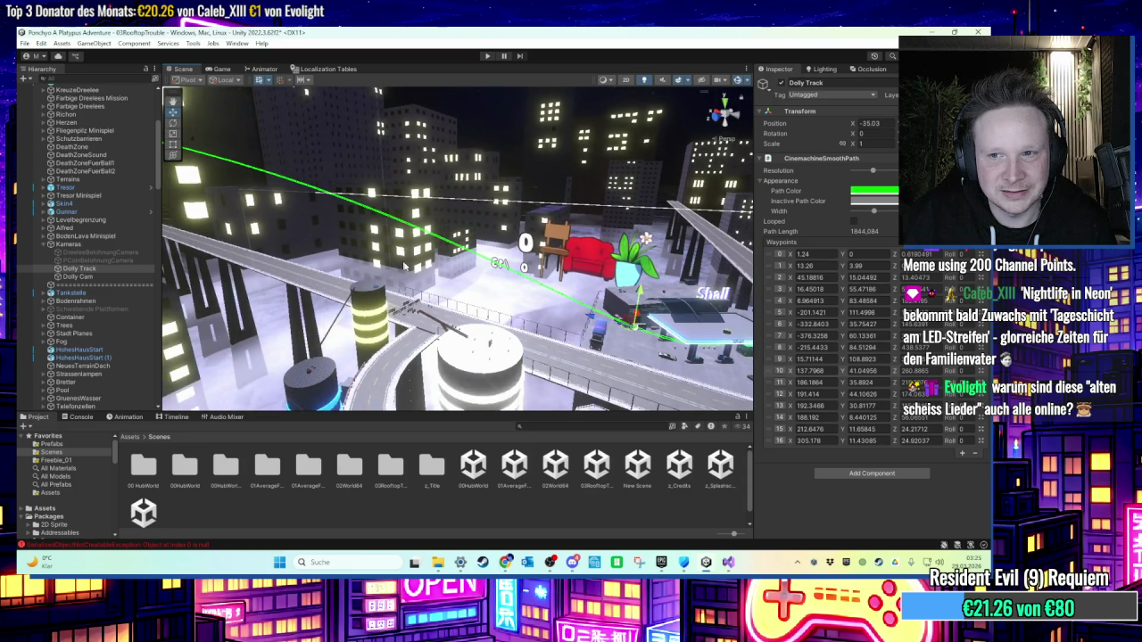
Step: Show the Dolly Cam's rooftop clip as curves in the Animation window, fitting the path-position curve
{"action": "left_click", "coordinate": [127, 417]}
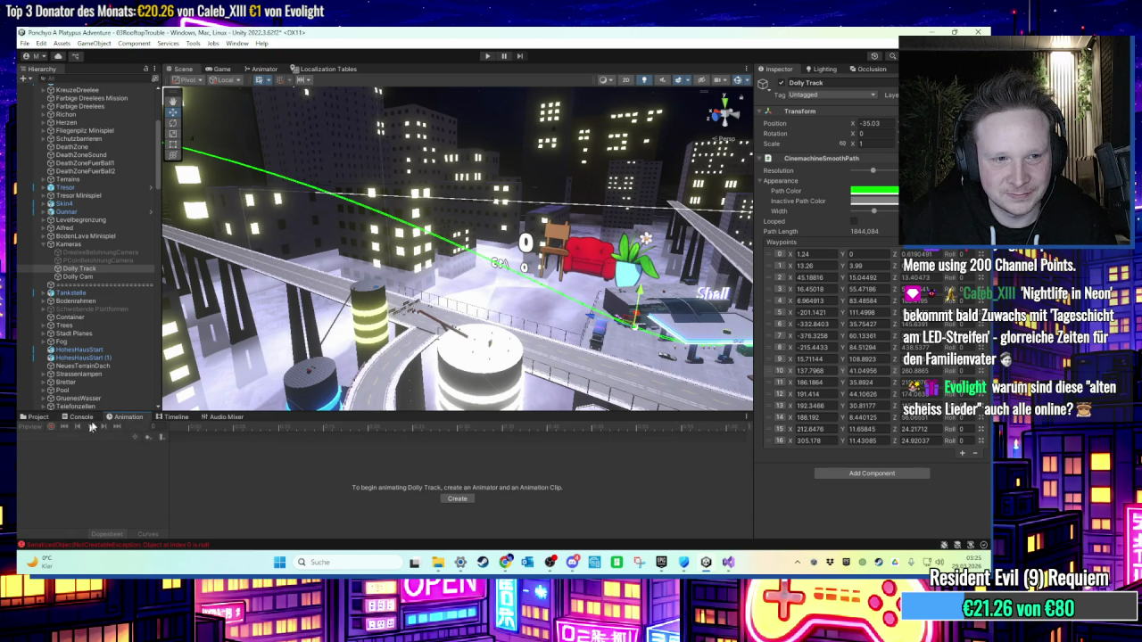
{"action": "left_click", "coordinate": [78, 276]}
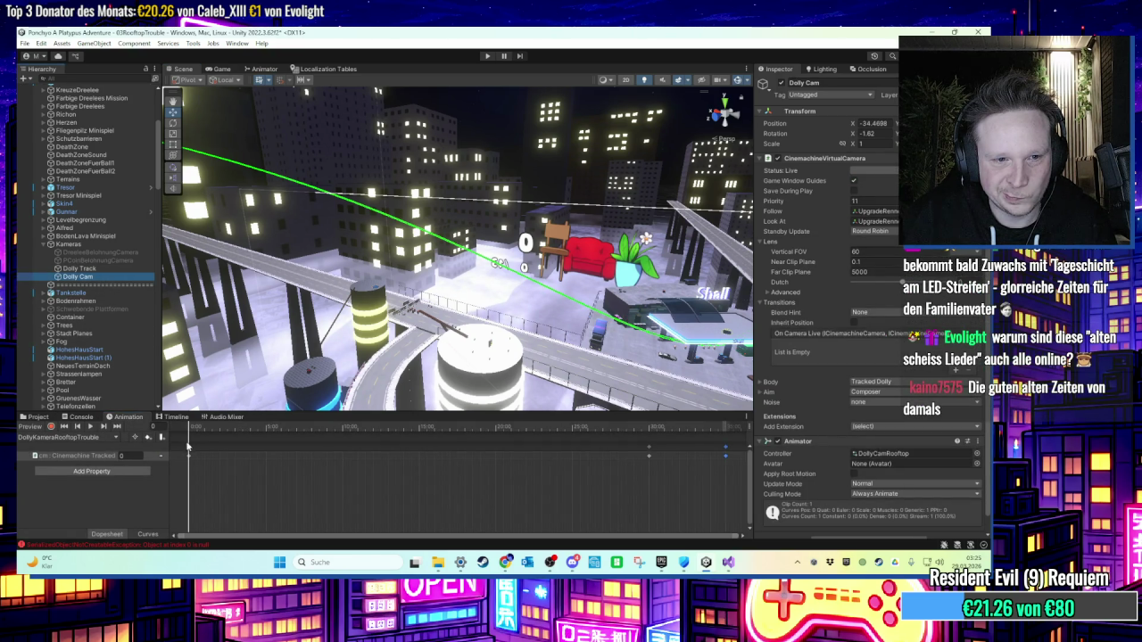
{"action": "scroll", "coordinate": [617, 462], "scroll_direction": "down", "scroll_amount": 3}
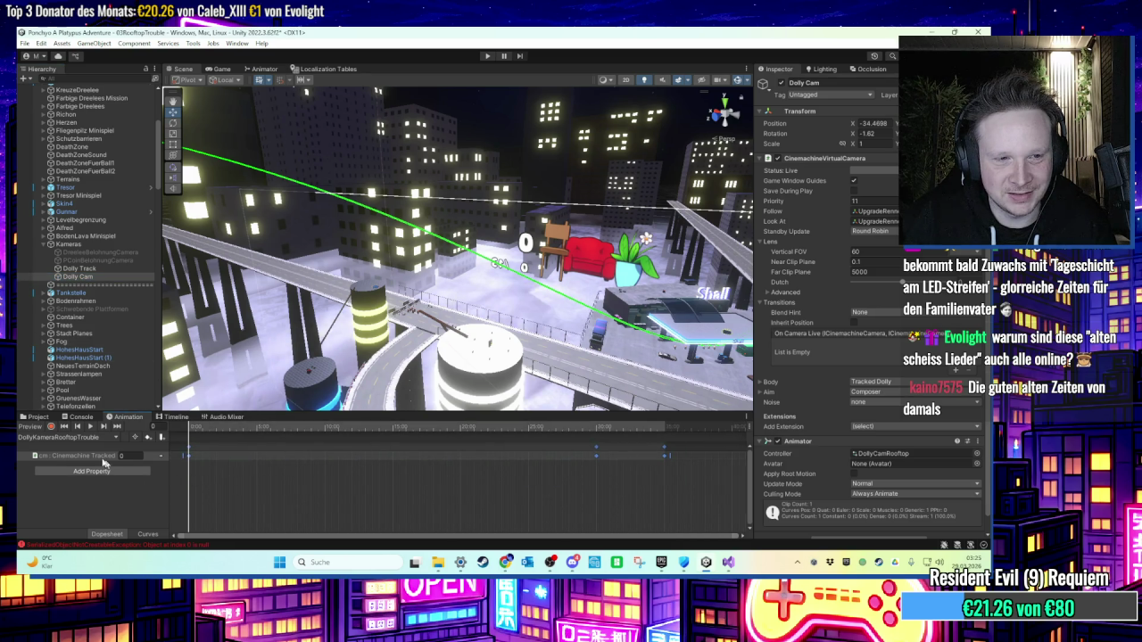
{"action": "left_click", "coordinate": [148, 534]}
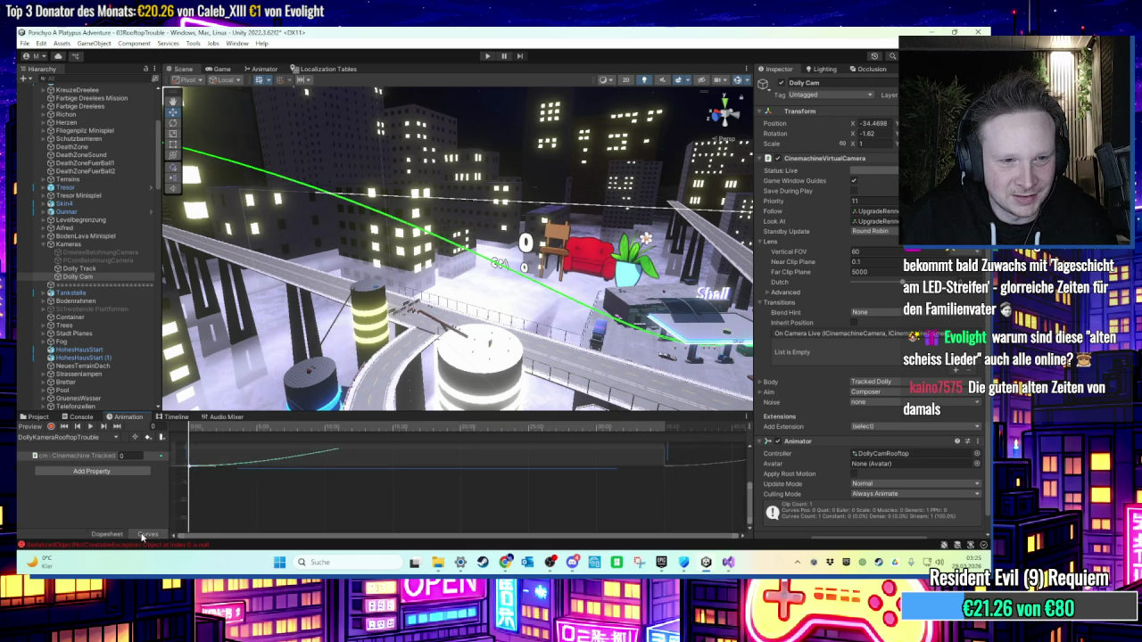
{"action": "scroll", "coordinate": [300, 505], "scroll_direction": "down", "scroll_amount": 3}
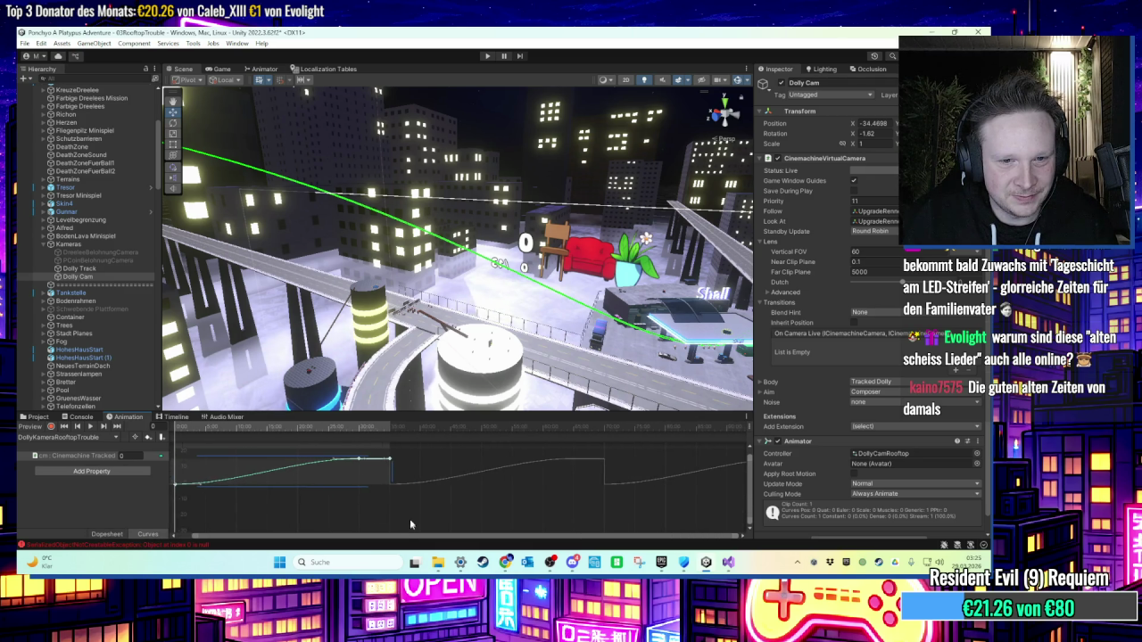
{"action": "left_click", "coordinate": [117, 454]}
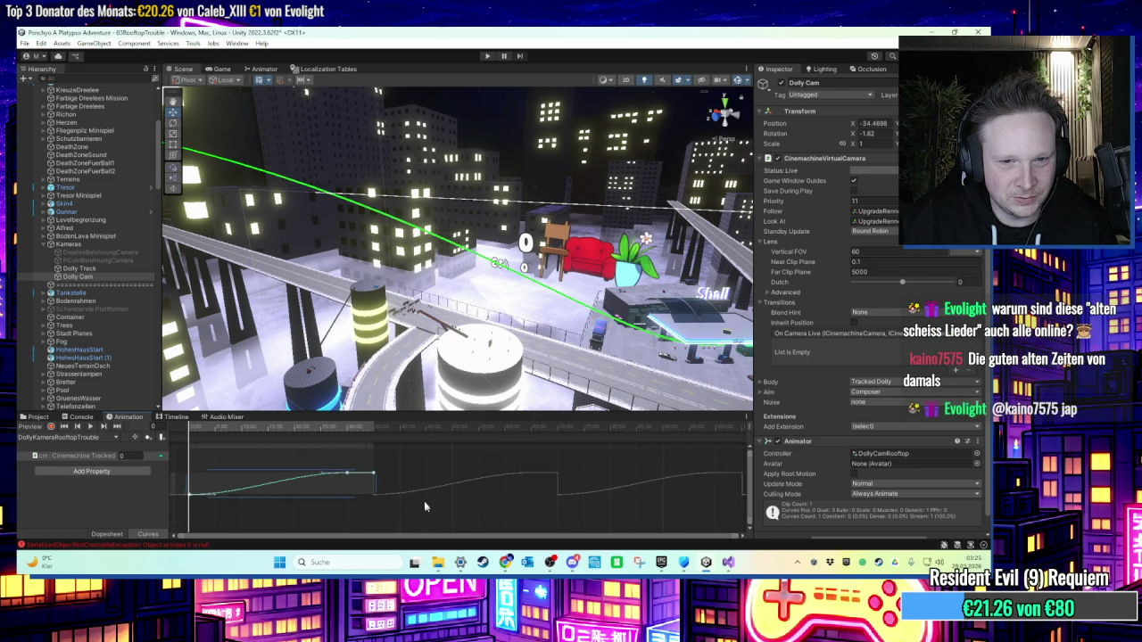
{"action": "key", "text": "f"}
{"action": "scroll", "coordinate": [401, 501], "scroll_direction": "down", "scroll_amount": 5}
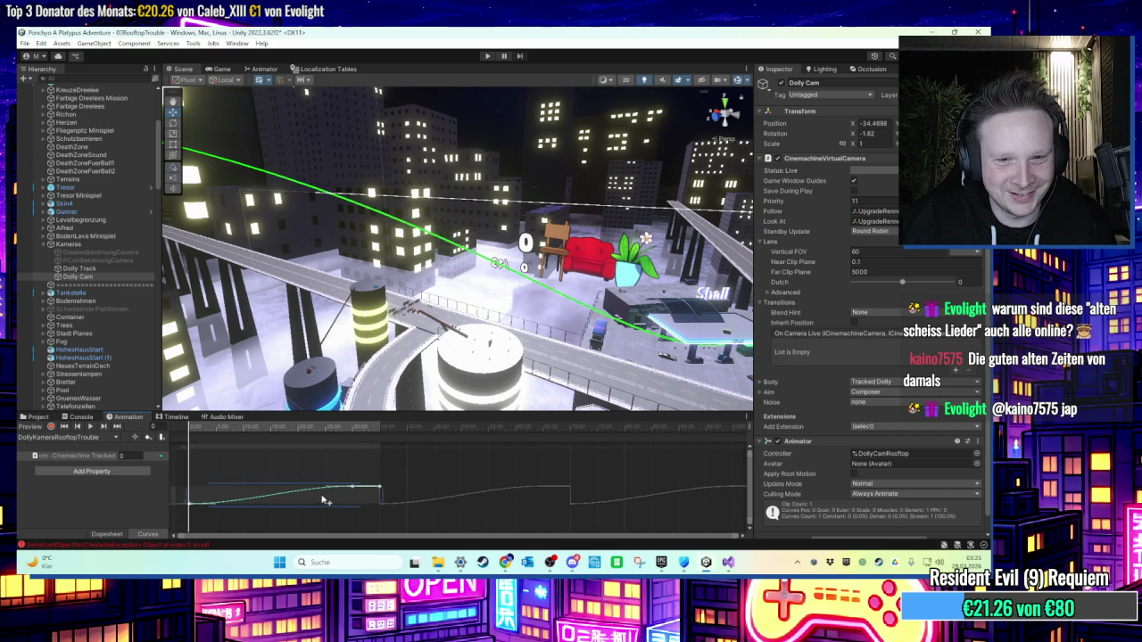
{"action": "scroll", "coordinate": [323, 500], "scroll_direction": "down", "scroll_amount": 2}
Step: Add a key on the path-position curve and set all keys' tangents to Both Linear
{"action": "right_click", "coordinate": [306, 493]}
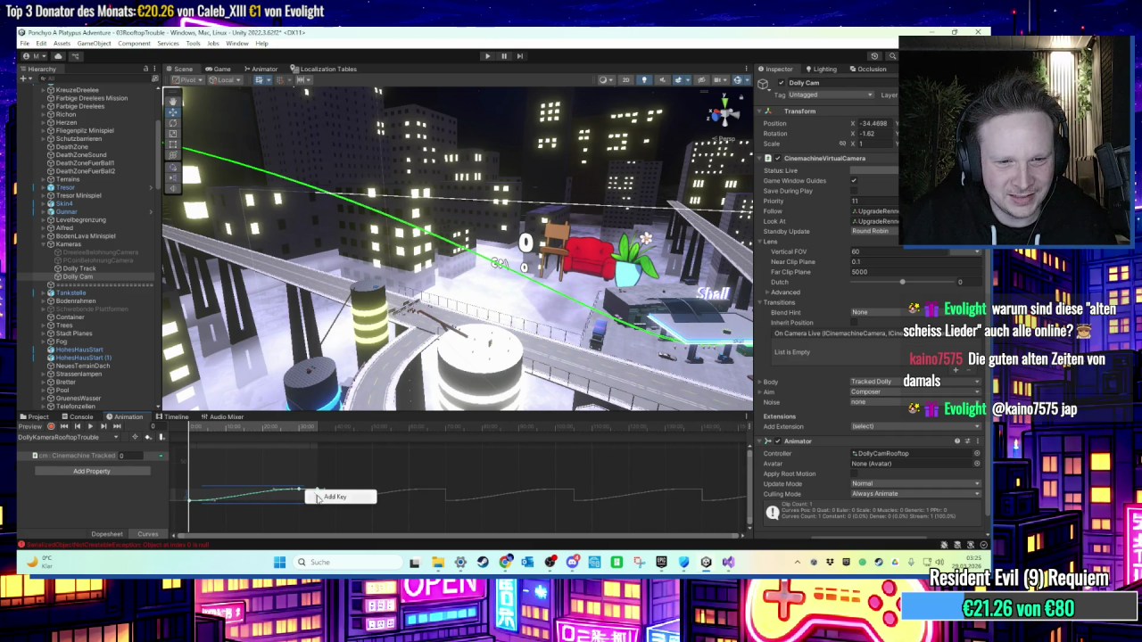
{"action": "left_click", "coordinate": [288, 477]}
{"action": "key", "text": "c"}
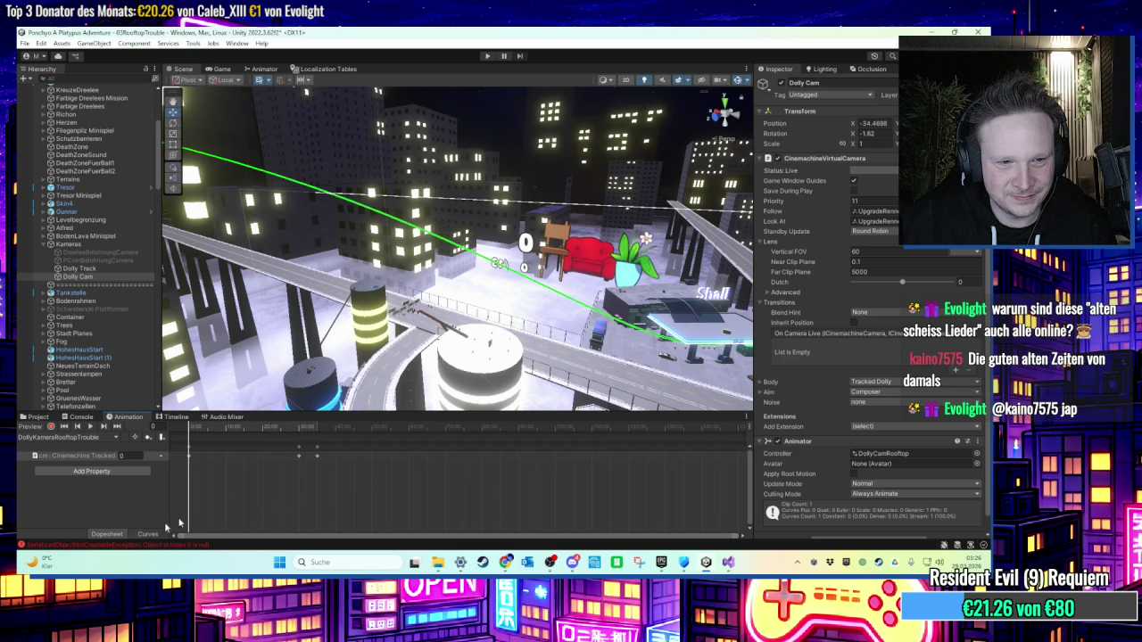
{"action": "left_click", "coordinate": [147, 534]}
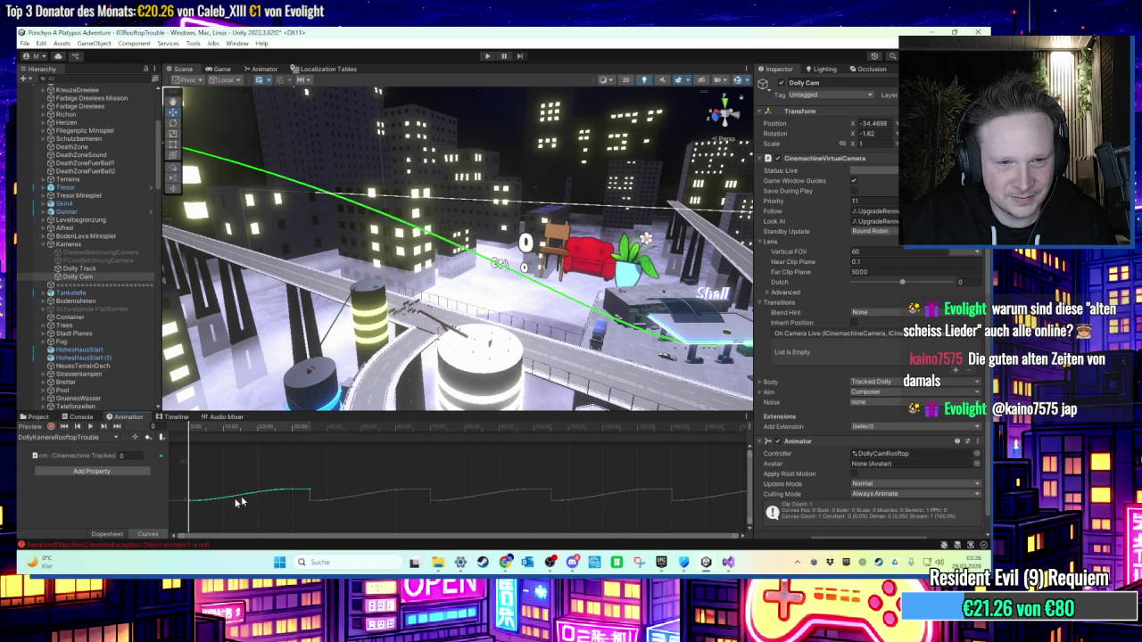
{"action": "scroll", "coordinate": [351, 499], "scroll_direction": "down", "scroll_amount": 3}
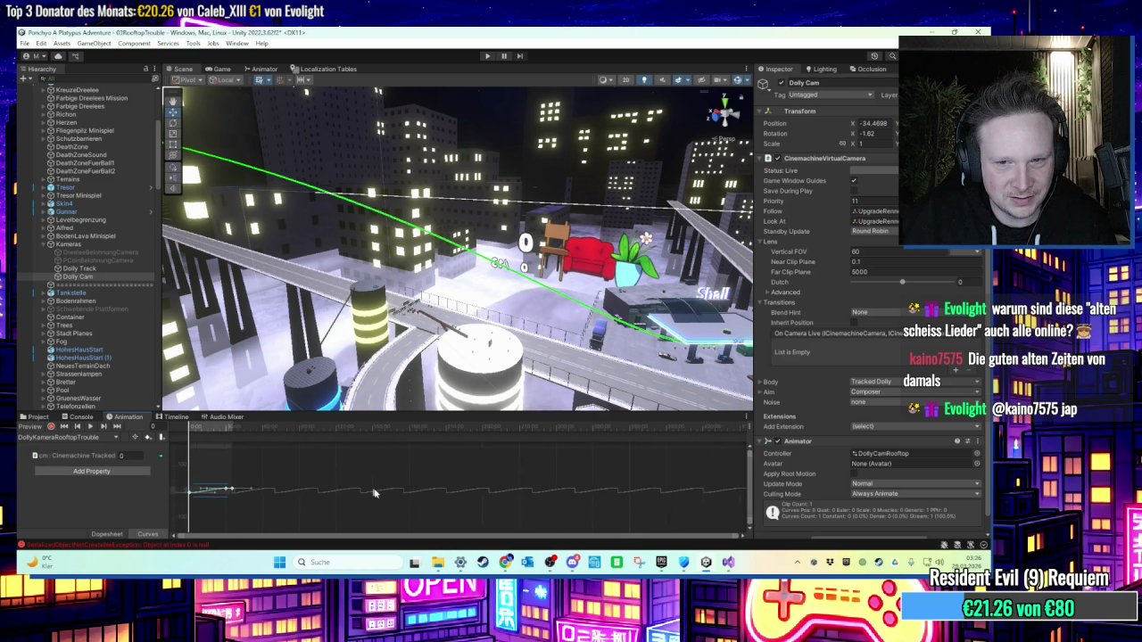
{"action": "left_click_drag", "start_coordinate": [376, 462], "coordinate": [116, 529]}
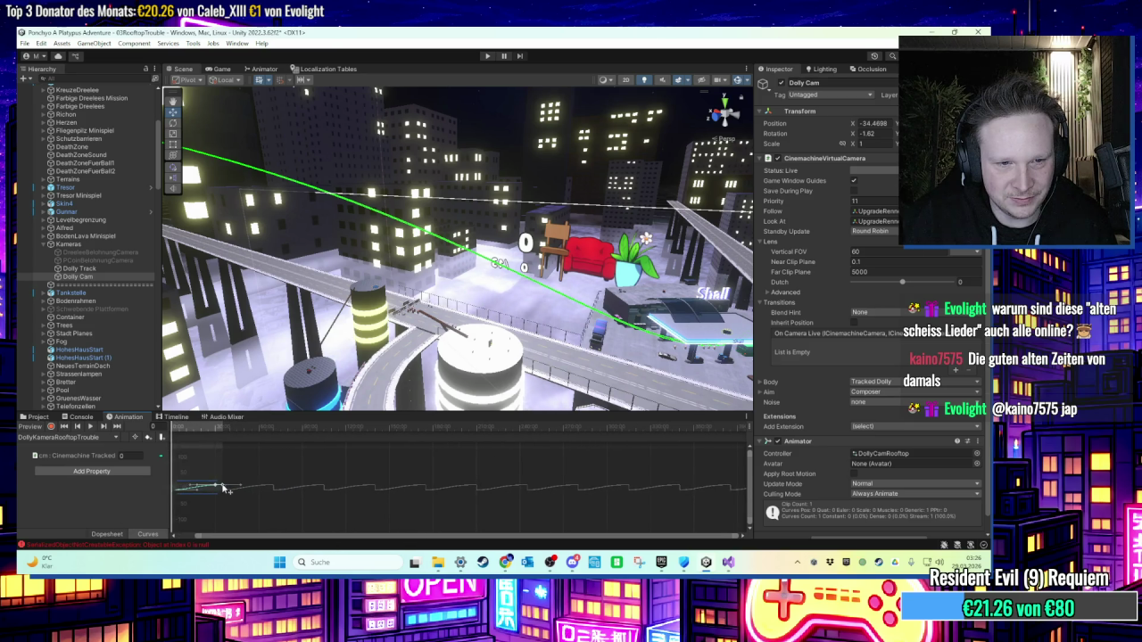
{"action": "right_click", "coordinate": [218, 487]}
{"action": "mouse_move", "coordinate": [259, 477]}
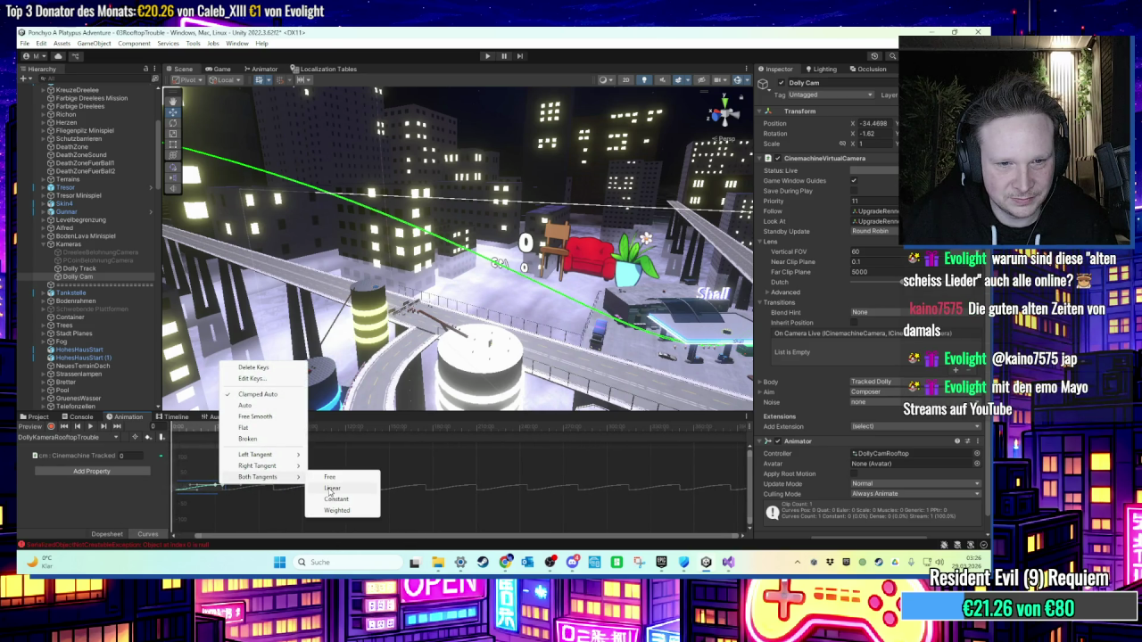
{"action": "left_click", "coordinate": [331, 489]}
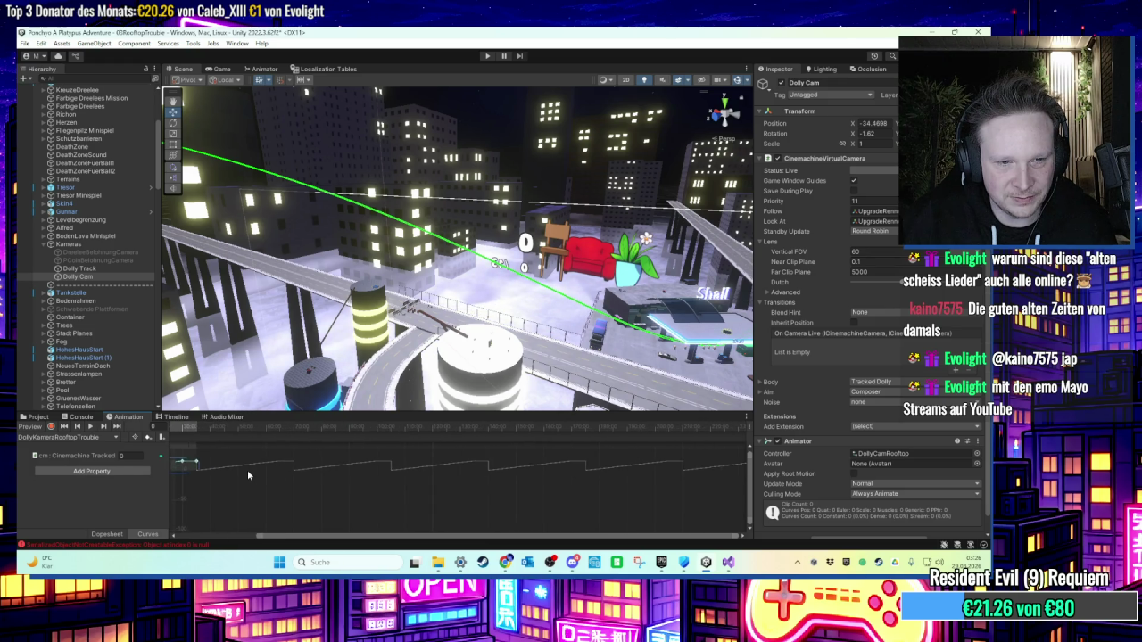
Step: Drag the last key later to lengthen the rooftop clip
{"action": "mouse_move", "coordinate": [198, 463]}
{"action": "left_mouse_down"}
{"action": "mouse_move", "coordinate": [336, 483]}
{"action": "mouse_move", "coordinate": [371, 476]}
{"action": "left_mouse_up"}
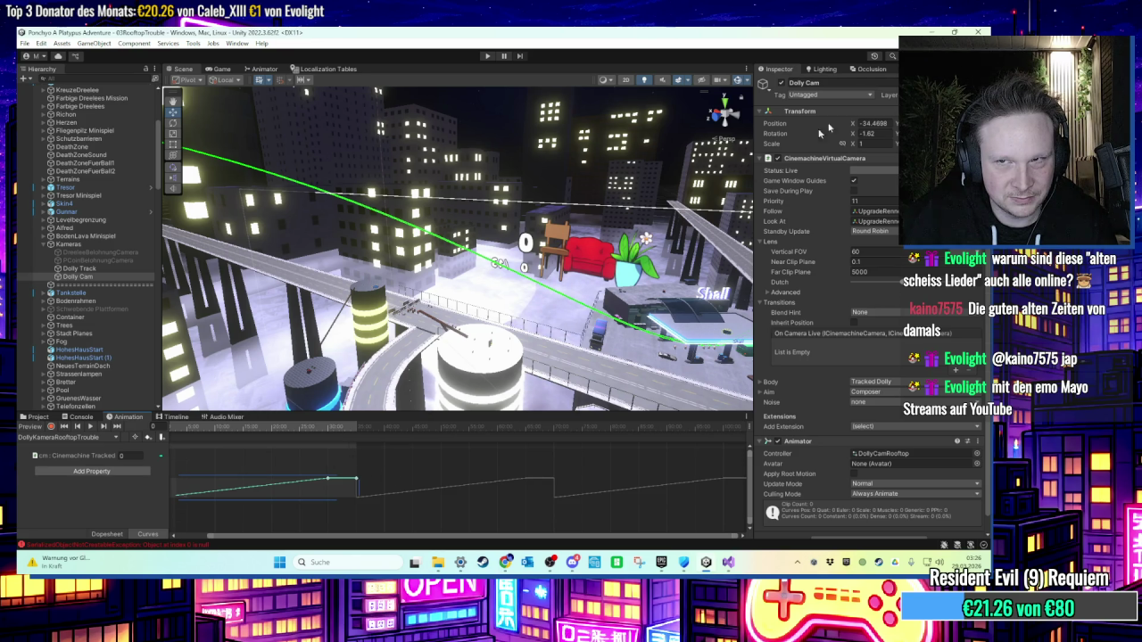
{"action": "key", "text": "super+d"}
{"action": "left_click", "coordinate": [726, 564]}
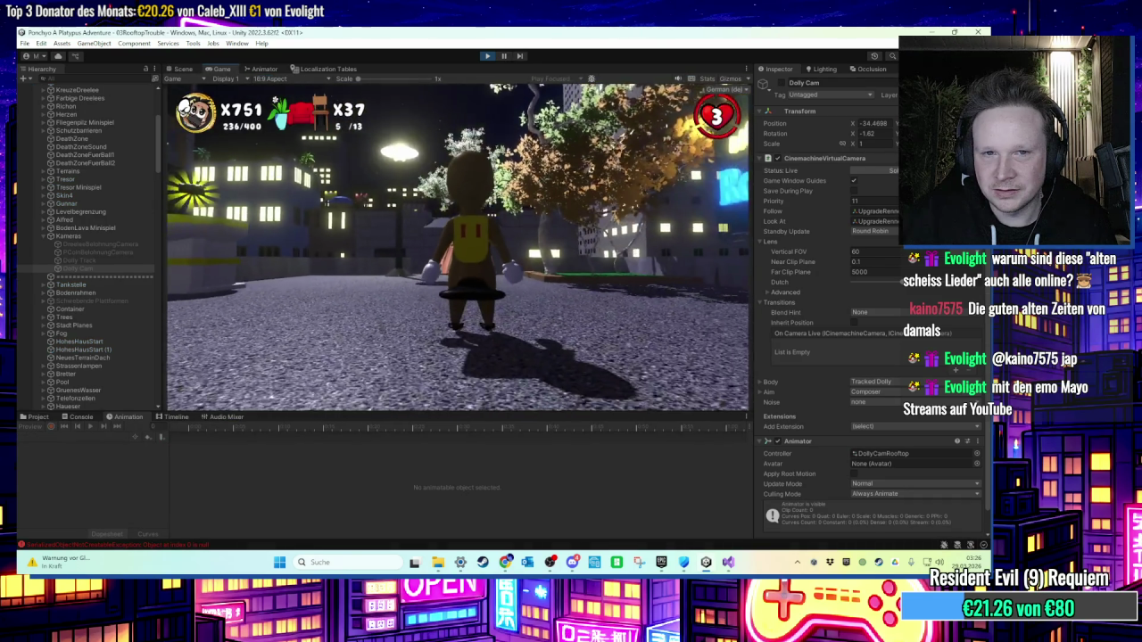
Step: Stop the play-test and select LevelManager
{"action": "key", "text": "super"}
{"action": "key", "text": "super"}
{"action": "left_click", "coordinate": [487, 55]}
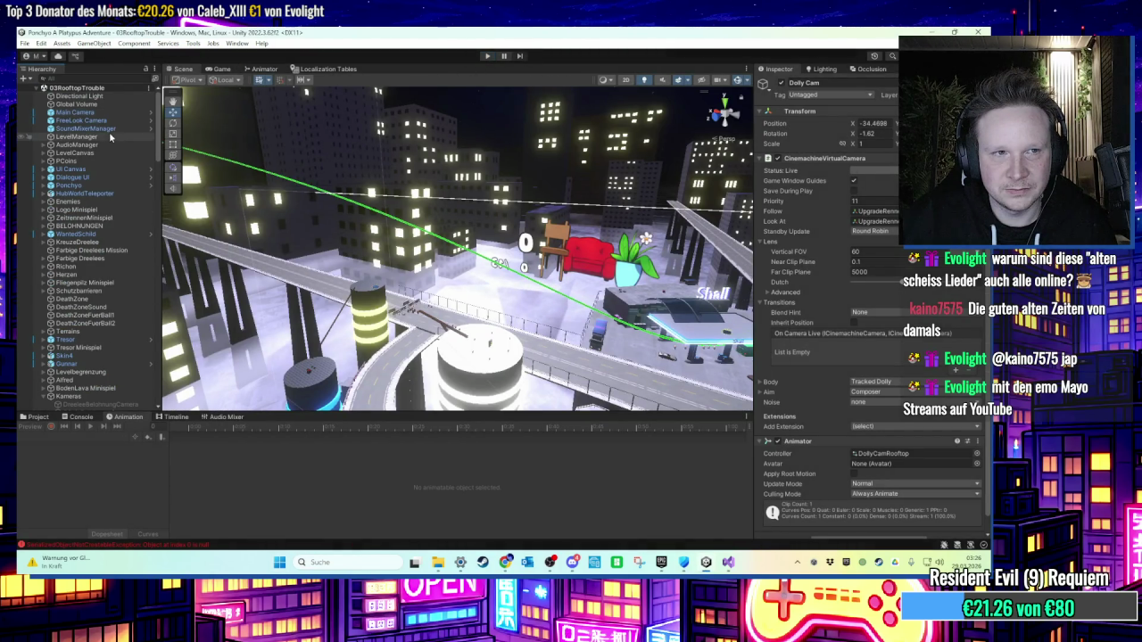
{"action": "left_click", "coordinate": [110, 137]}
{"action": "scroll", "coordinate": [870, 449], "scroll_direction": "down", "scroll_amount": 5}
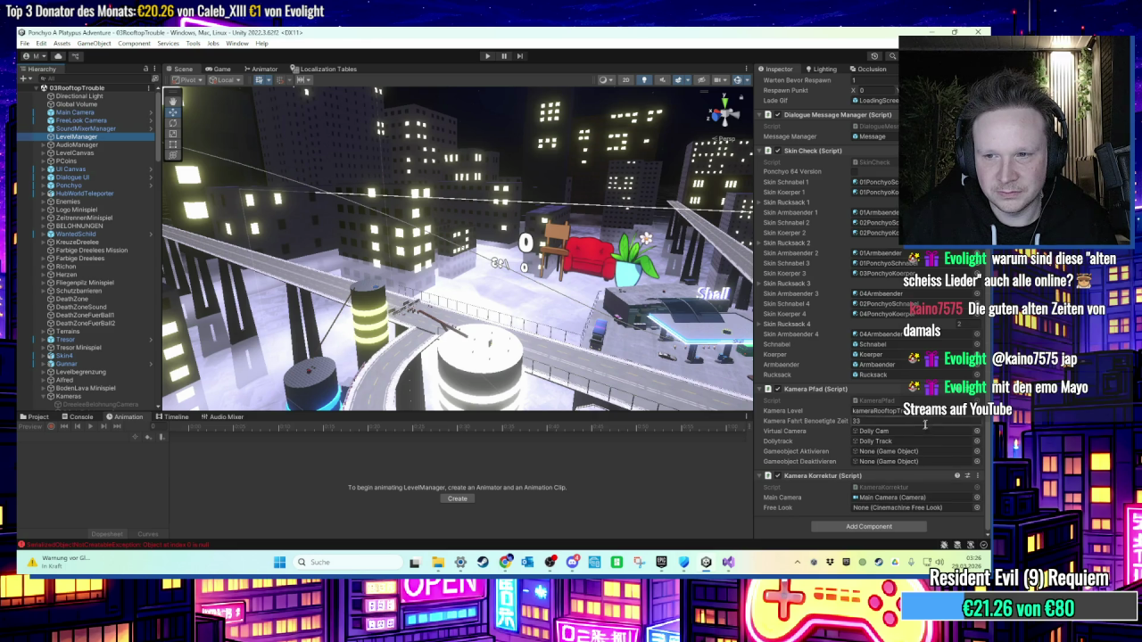
Step: Check the Kamera Level reference, save the scene, and start another play-test
{"action": "left_click", "coordinate": [879, 410]}
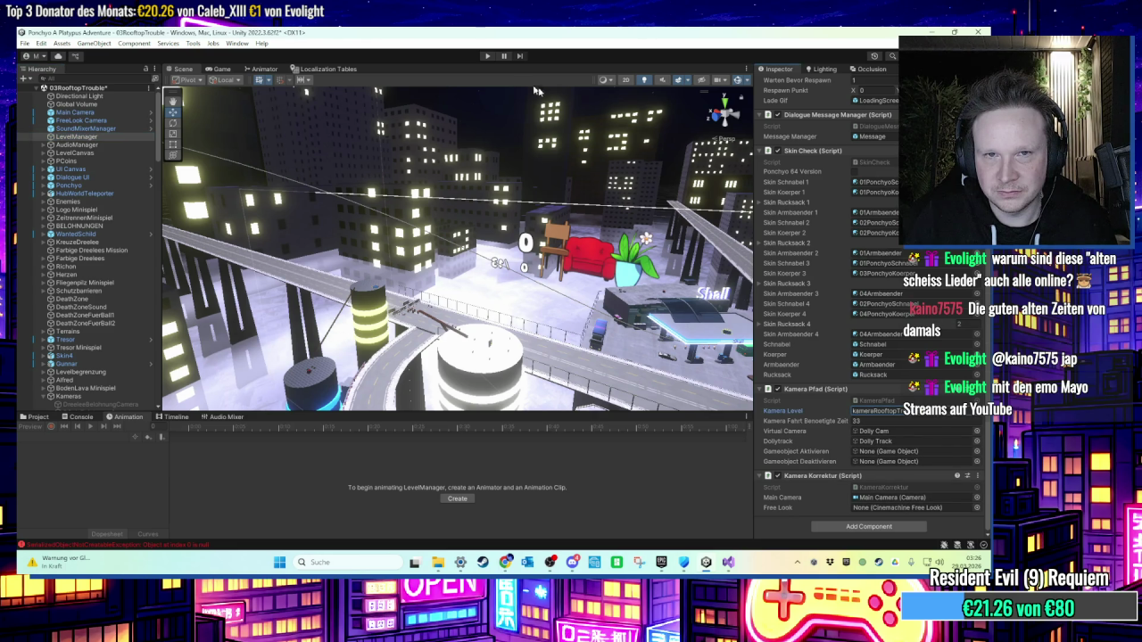
{"action": "key", "text": "ctrl+s"}
{"action": "key", "text": "ctrl+p"}
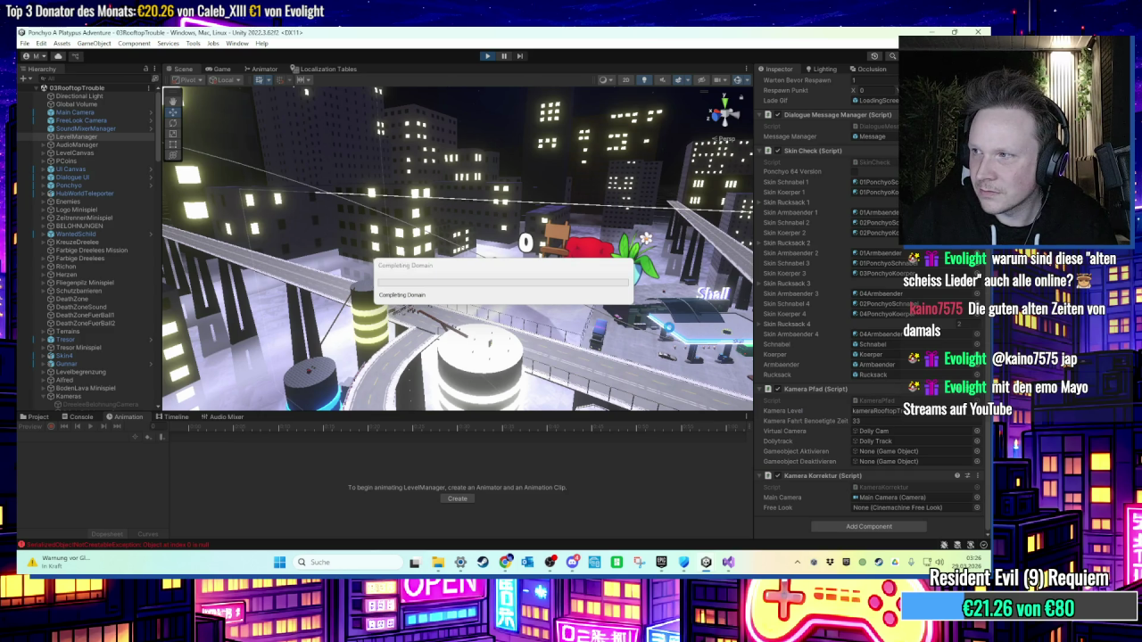
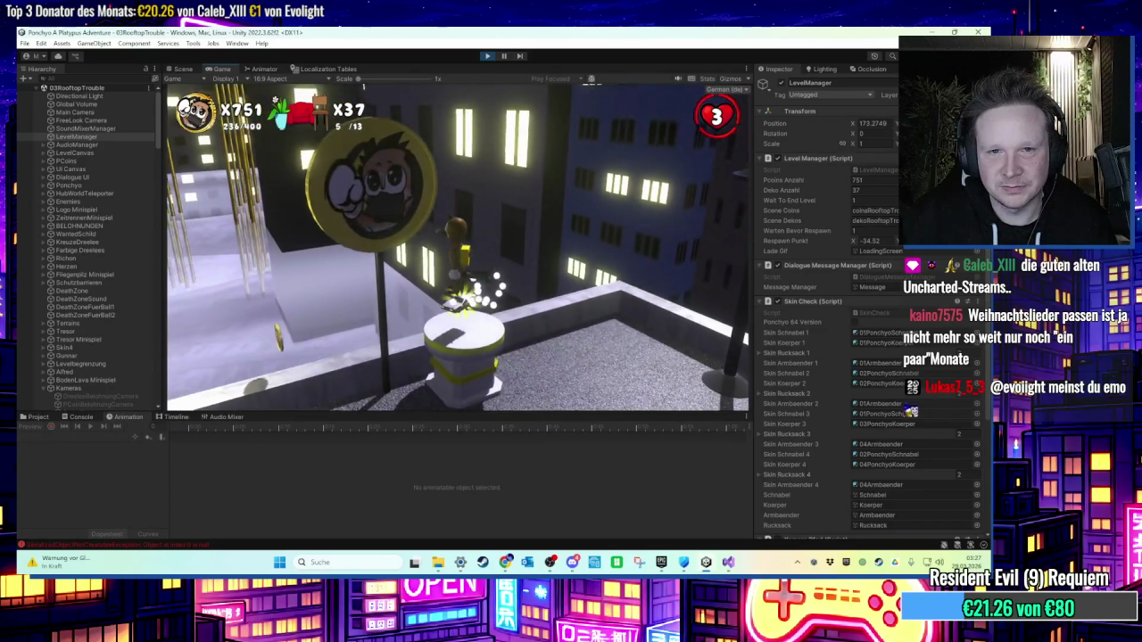
Step: Exit Play mode and return to editing the rooftop scene
{"action": "key", "text": "super"}
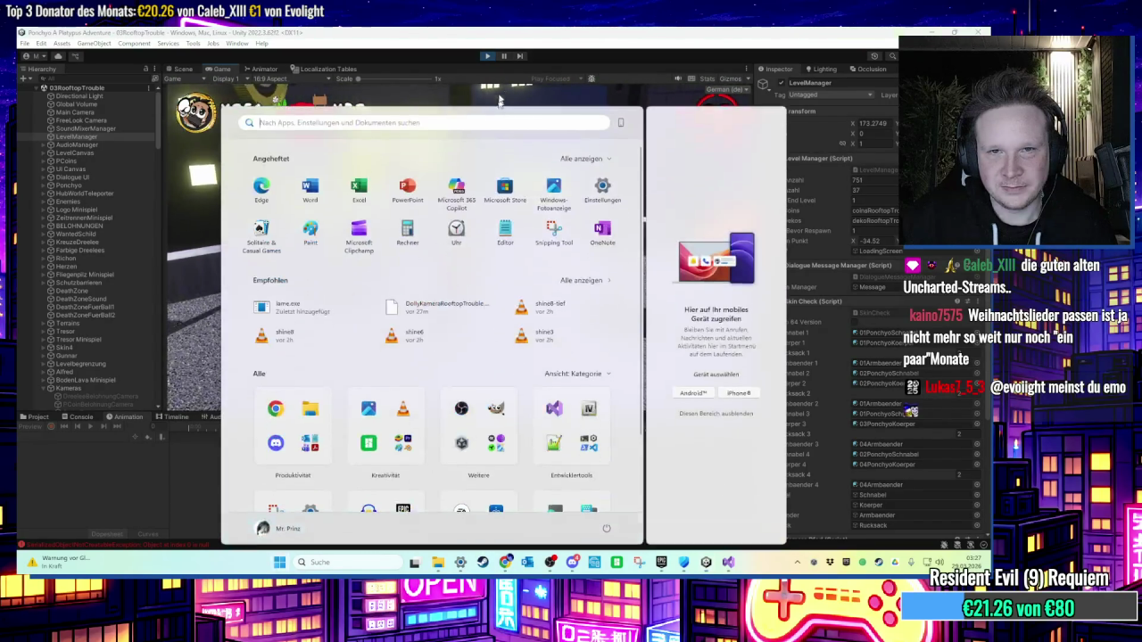
{"action": "key", "text": "super"}
{"action": "key", "text": "ctrl+p"}
{"action": "key", "text": "f"}
{"action": "mouse_move", "coordinate": [250, 247]}
{"action": "left_mouse_down"}
{"action": "mouse_move", "coordinate": [404, 279]}
{"action": "mouse_move", "coordinate": [321, 278]}
{"action": "mouse_move", "coordinate": [382, 266]}
{"action": "left_mouse_up"}
Step: Select the LeDorian car and set its radius-3 Sphere Collider to Is Trigger
{"action": "left_click", "coordinate": [516, 350]}
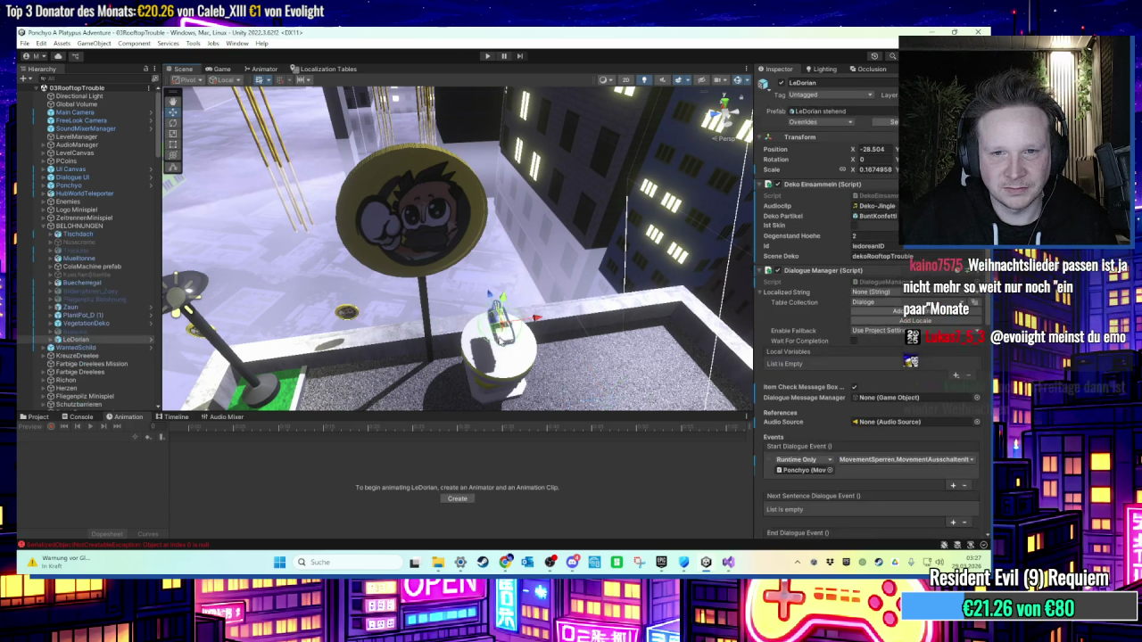
{"action": "key", "text": "f"}
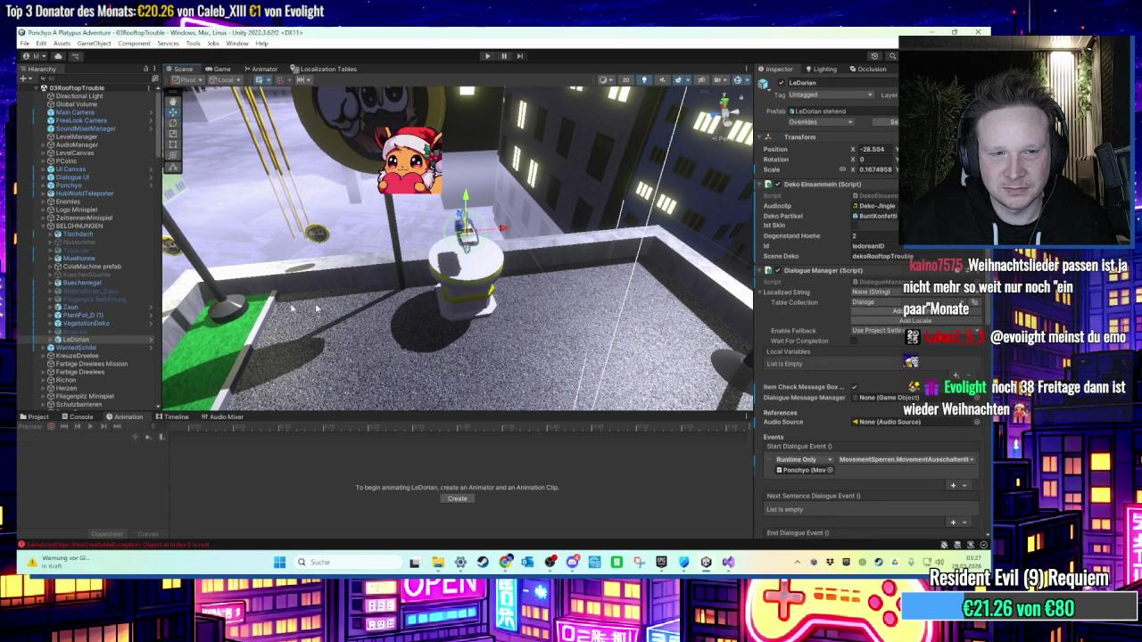
{"action": "double_click", "coordinate": [71, 340]}
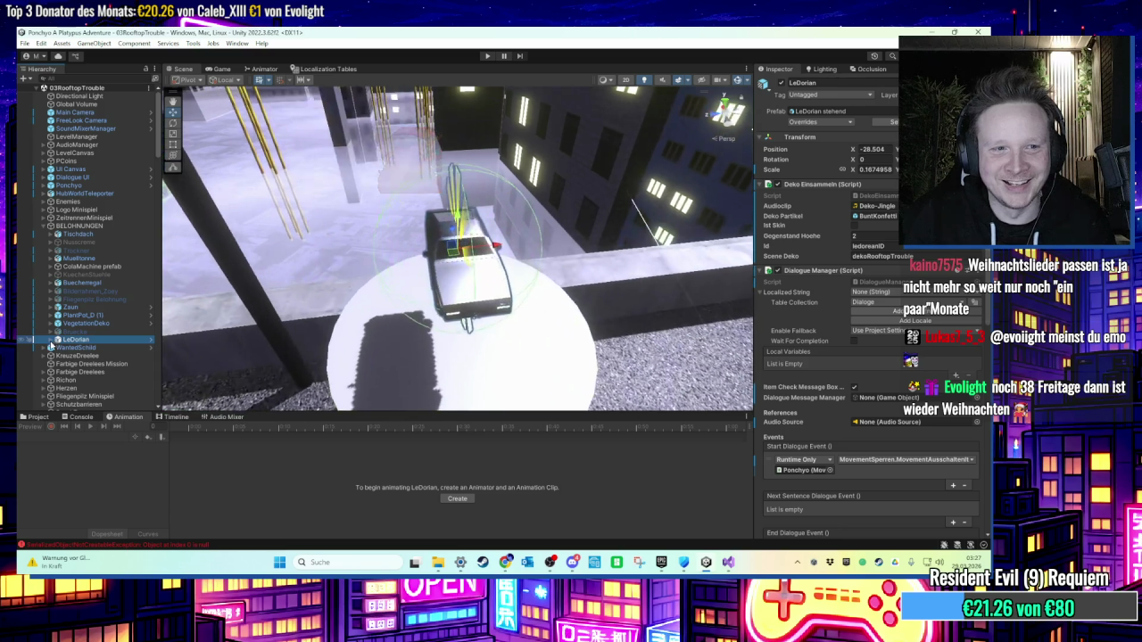
{"action": "key", "text": "Right"}
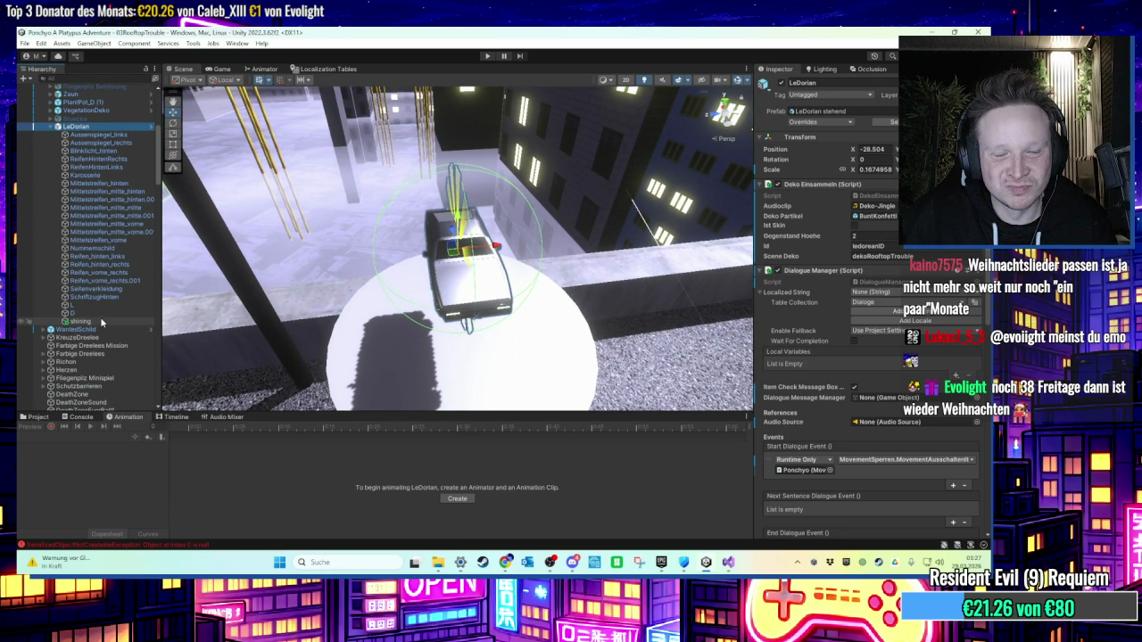
{"action": "scroll", "coordinate": [844, 441], "scroll_direction": "down", "scroll_amount": 10}
{"action": "left_click", "coordinate": [854, 426]}
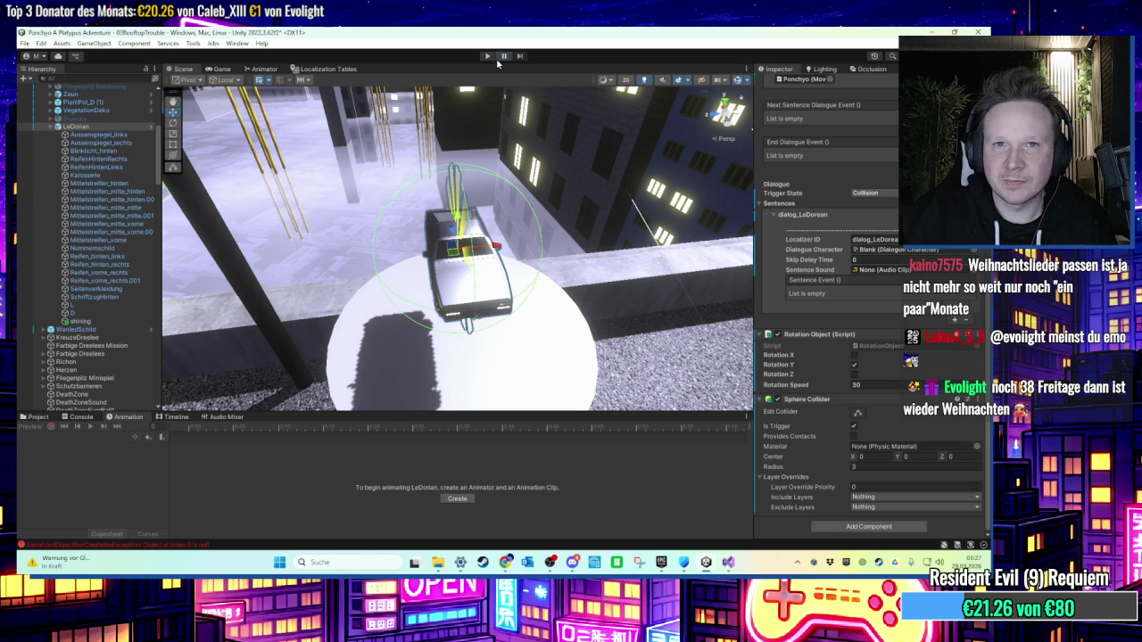
Step: Start Play mode and run Ponchyo across the parking lot toward the Quiz Time stand
{"action": "left_click", "coordinate": [489, 57]}
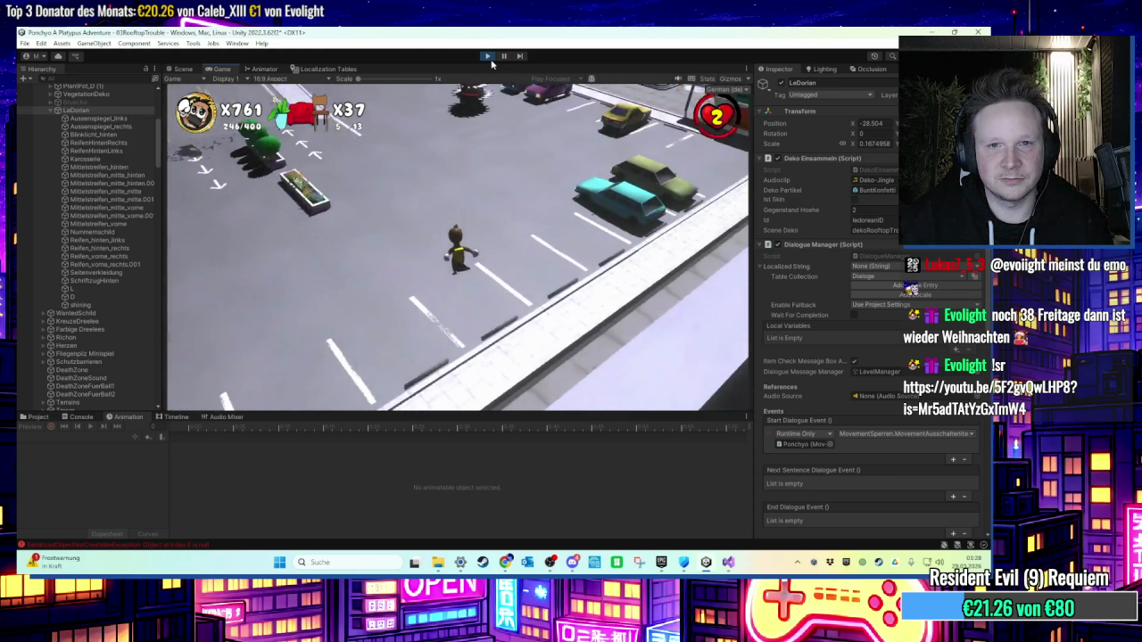
{"action": "key", "text": "w"}
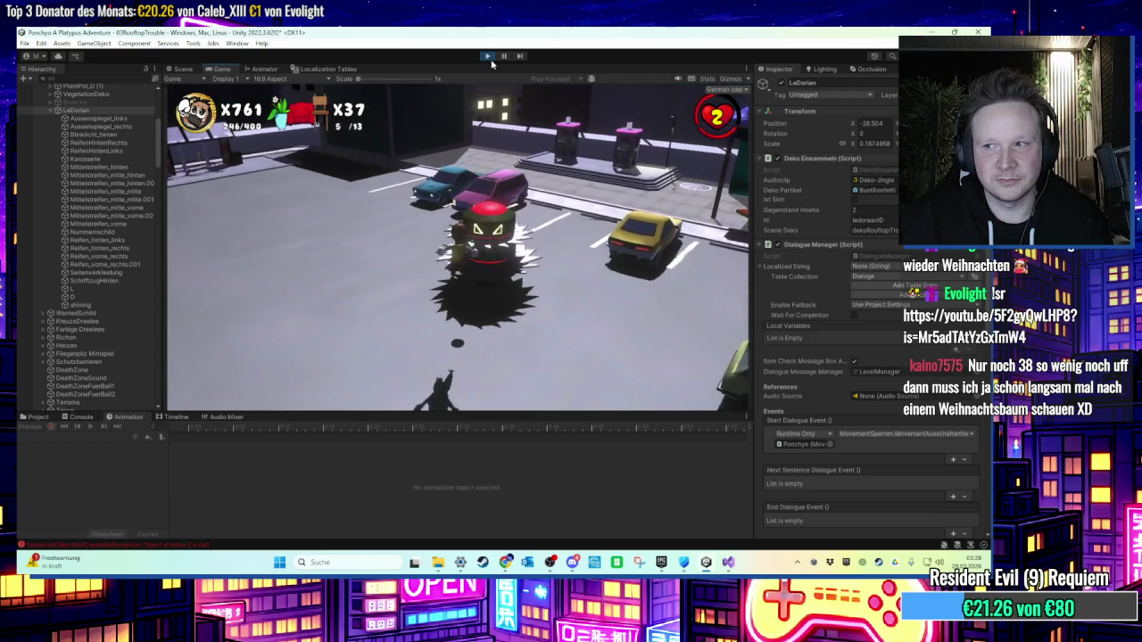
{"action": "key", "text": "w"}
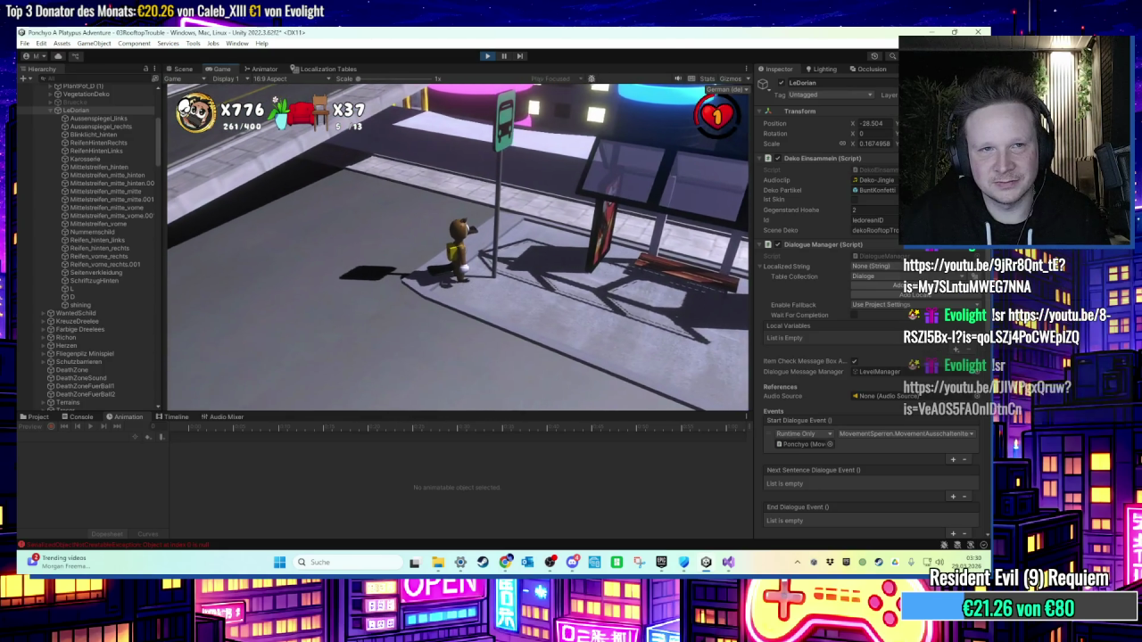
Step: End the playtest at the bus stop and return to the 03RoofTopTrouble scene editor
{"action": "key", "text": "super"}
{"action": "left_click", "coordinate": [181, 68]}
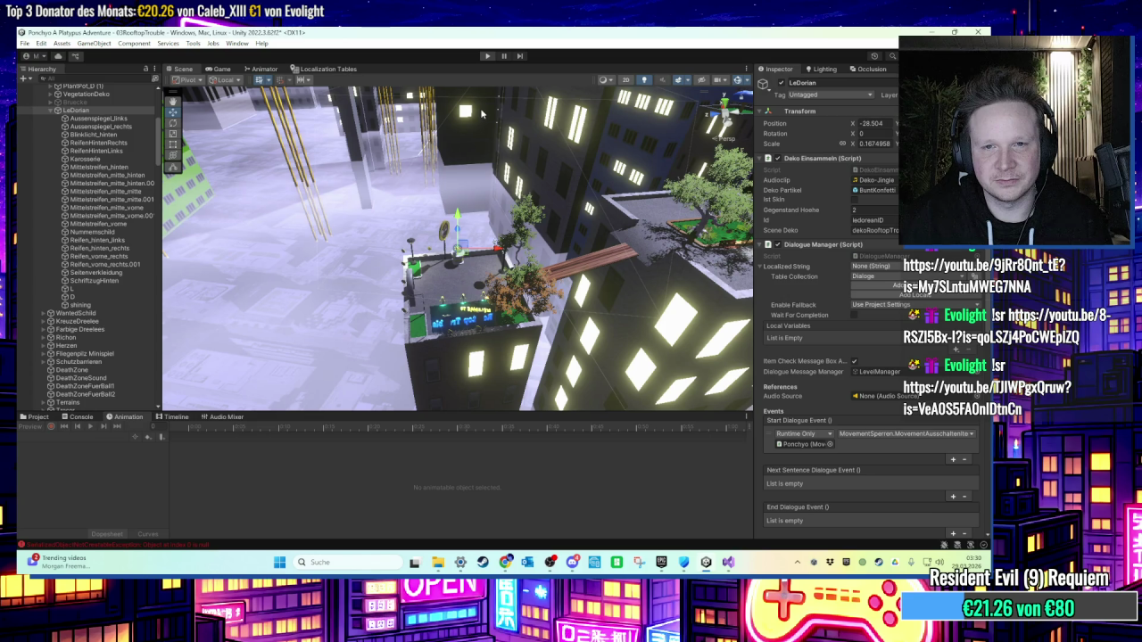
Step: Frame the Bushaltestelle2 bus stop and select its glass panels, including Cube.001
{"action": "mouse_move", "coordinate": [482, 113]}
{"action": "left_mouse_down"}
{"action": "mouse_move", "coordinate": [524, 301]}
{"action": "mouse_move", "coordinate": [828, 220]}
{"action": "mouse_move", "coordinate": [431, 233]}
{"action": "mouse_move", "coordinate": [423, 250]}
{"action": "mouse_move", "coordinate": [434, 242]}
{"action": "left_mouse_up"}
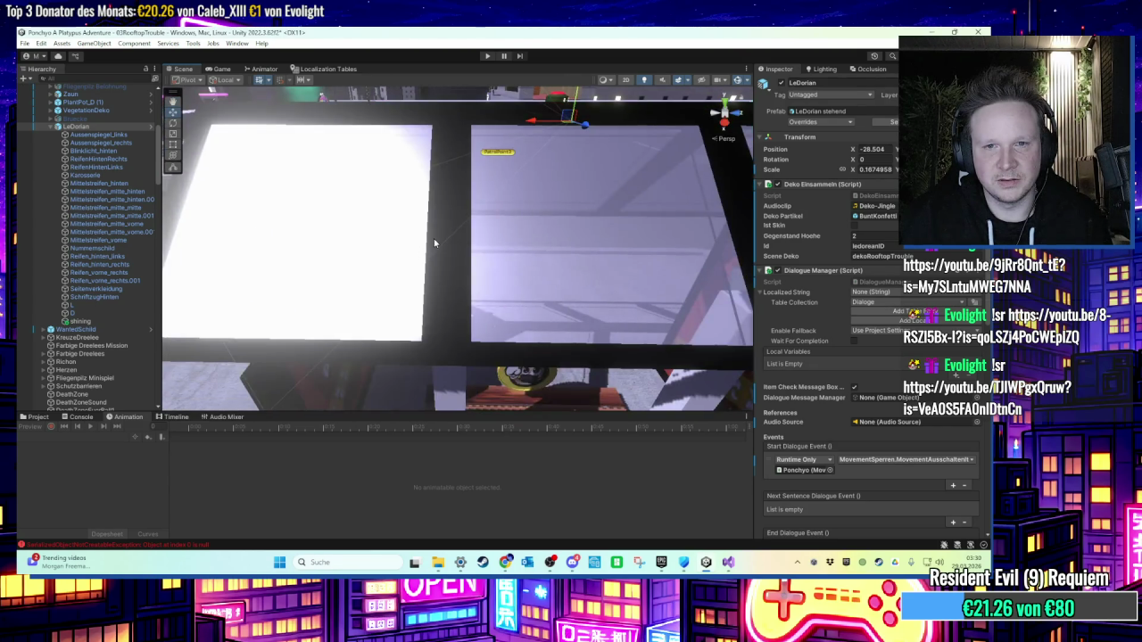
{"action": "left_click", "coordinate": [434, 242]}
{"action": "key", "text": "f"}
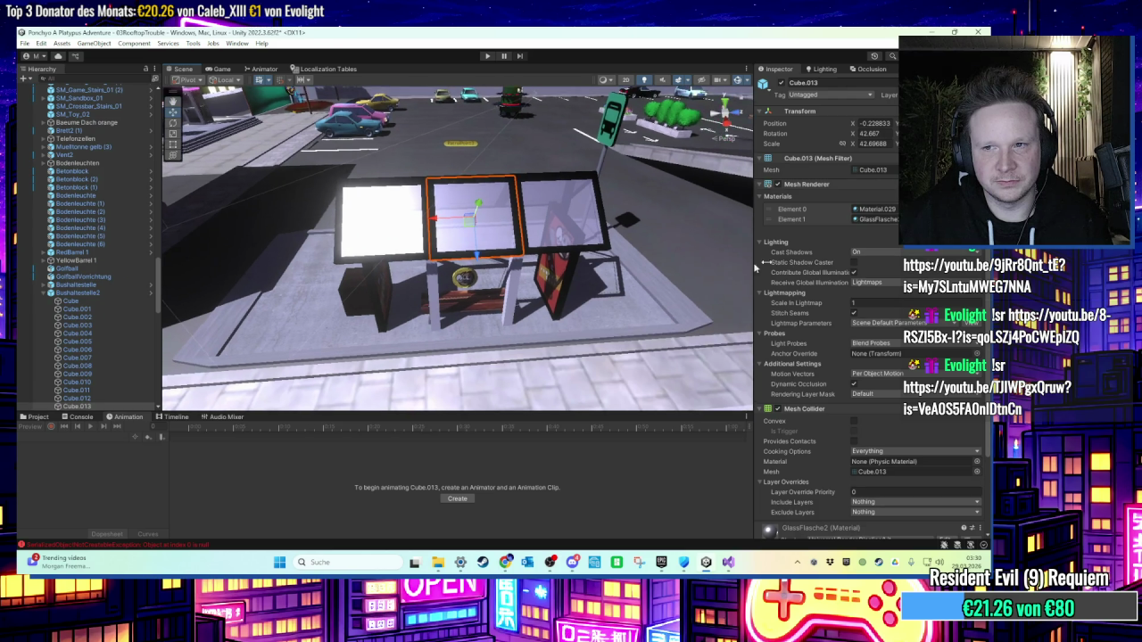
{"action": "left_click", "coordinate": [525, 272]}
{"action": "key", "text": "f"}
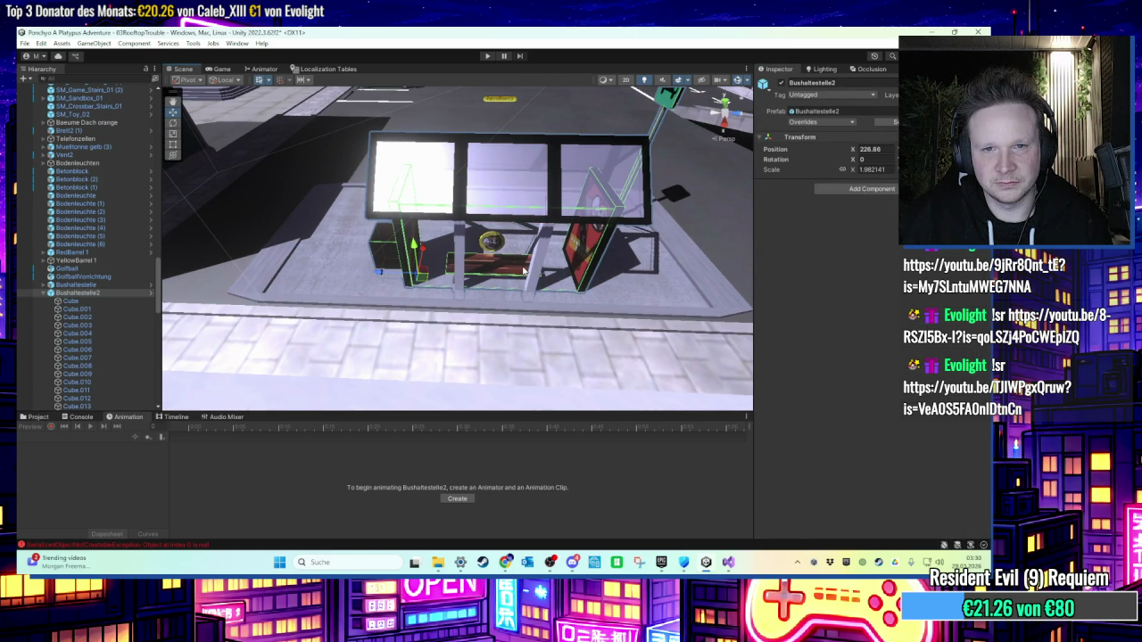
{"action": "left_click", "coordinate": [525, 273]}
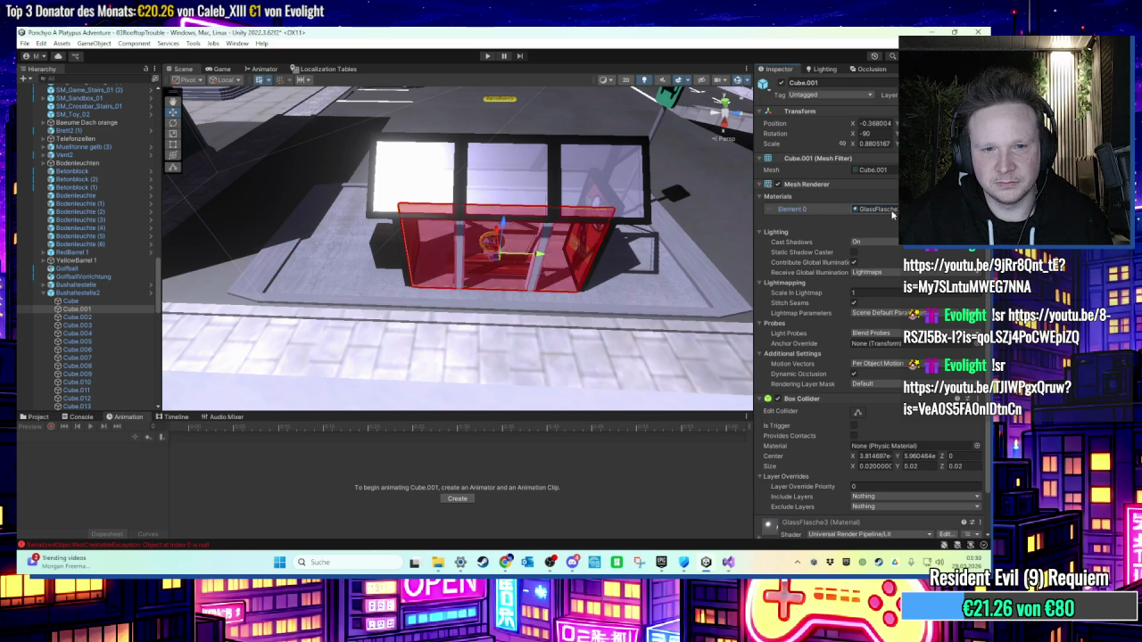
{"action": "left_click", "coordinate": [544, 187]}
{"action": "left_click", "coordinate": [544, 187]}
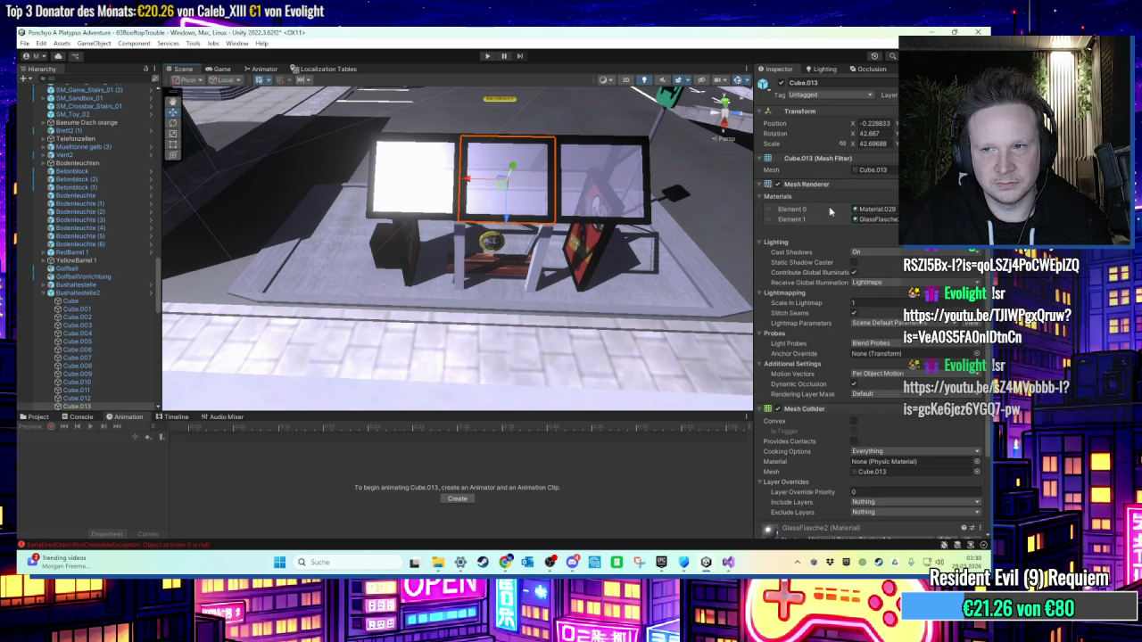
Step: Assign the GlassFlasche2 material to Element 0 of Cube.001
{"action": "left_click", "coordinate": [37, 418]}
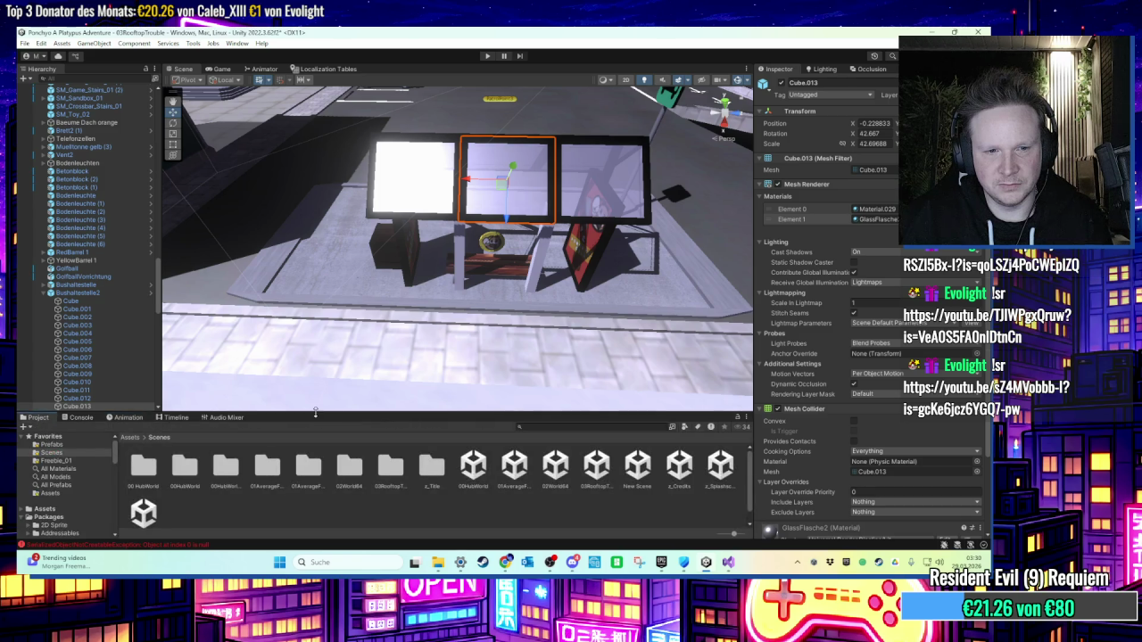
{"action": "left_click", "coordinate": [874, 219]}
{"action": "scroll", "coordinate": [523, 252], "scroll_direction": "up", "scroll_amount": 5}
{"action": "scroll", "coordinate": [524, 253], "scroll_direction": "down", "scroll_amount": 5}
{"action": "left_click", "coordinate": [528, 259]}
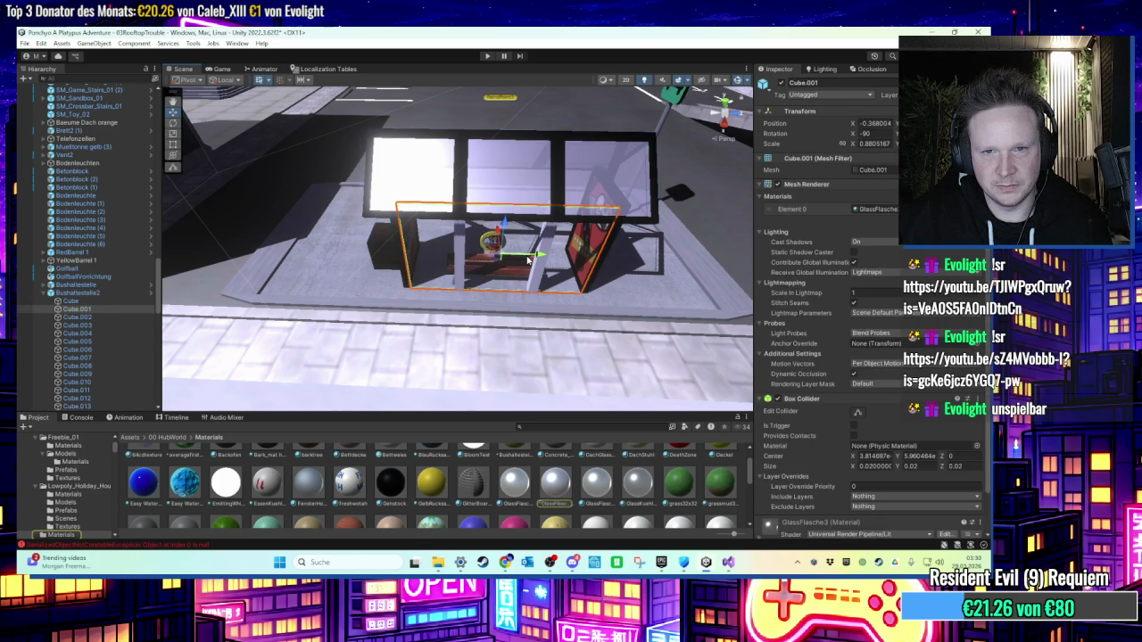
{"action": "mouse_move", "coordinate": [561, 501]}
{"action": "left_mouse_down"}
{"action": "mouse_move", "coordinate": [696, 285]}
{"action": "mouse_move", "coordinate": [877, 212]}
{"action": "left_mouse_up"}
{"action": "scroll", "coordinate": [549, 248], "scroll_direction": "up", "scroll_amount": 5}
{"action": "scroll", "coordinate": [500, 232], "scroll_direction": "down", "scroll_amount": 5}
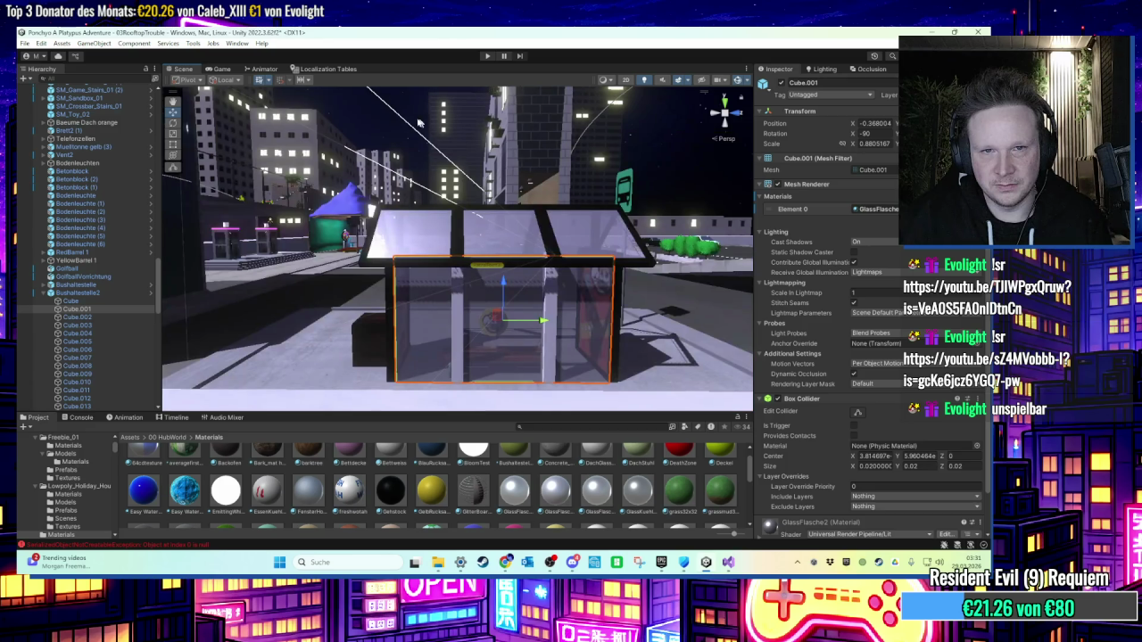
{"action": "scroll", "coordinate": [451, 219], "scroll_direction": "up", "scroll_amount": 5}
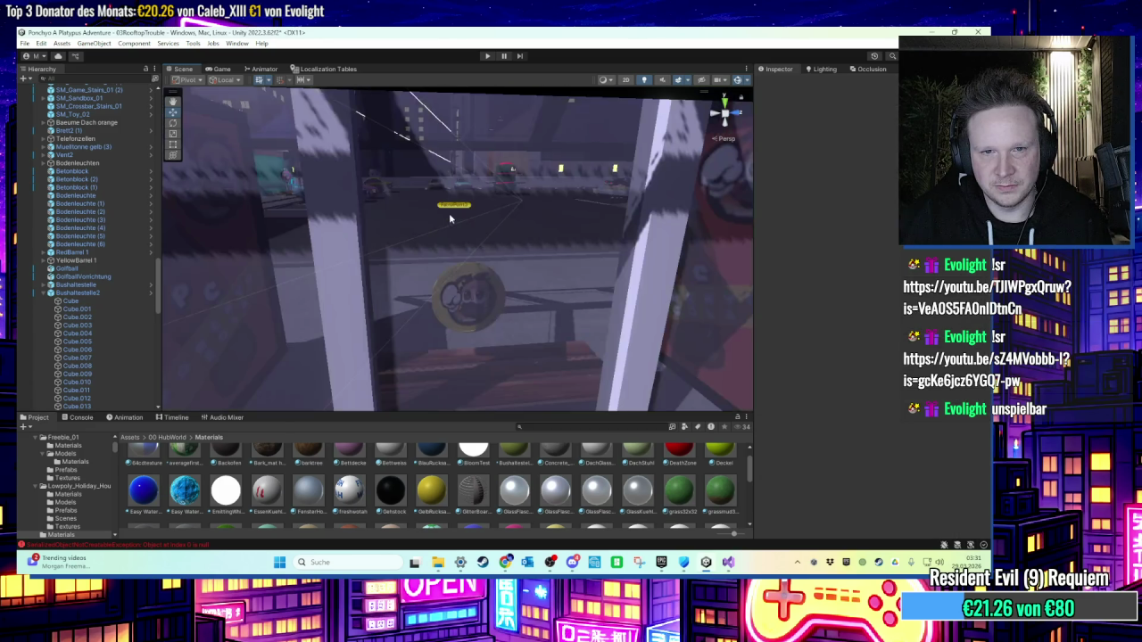
{"action": "mouse_move", "coordinate": [450, 219]}
{"action": "left_mouse_down"}
{"action": "mouse_move", "coordinate": [453, 238]}
{"action": "mouse_move", "coordinate": [589, 223]}
{"action": "mouse_move", "coordinate": [461, 252]}
{"action": "mouse_move", "coordinate": [546, 280]}
{"action": "mouse_move", "coordinate": [495, 294]}
{"action": "mouse_move", "coordinate": [490, 275]}
{"action": "mouse_move", "coordinate": [366, 227]}
{"action": "mouse_move", "coordinate": [327, 226]}
{"action": "mouse_move", "coordinate": [442, 236]}
{"action": "mouse_move", "coordinate": [423, 232]}
{"action": "mouse_move", "coordinate": [431, 281]}
{"action": "left_mouse_up"}
Step: Select the shelter's bench parts: Cube.008, Cube.009 and a cylinder leg
{"action": "left_click", "coordinate": [419, 225]}
{"action": "mouse_move", "coordinate": [420, 225]}
{"action": "left_mouse_down"}
{"action": "mouse_move", "coordinate": [457, 218]}
{"action": "mouse_move", "coordinate": [450, 262]}
{"action": "mouse_move", "coordinate": [438, 271]}
{"action": "mouse_move", "coordinate": [485, 251]}
{"action": "mouse_move", "coordinate": [467, 242]}
{"action": "mouse_move", "coordinate": [417, 267]}
{"action": "mouse_move", "coordinate": [423, 258]}
{"action": "mouse_move", "coordinate": [401, 312]}
{"action": "left_mouse_up"}
{"action": "left_click", "coordinate": [418, 283]}
{"action": "left_click", "coordinate": [110, 300]}
{"action": "key", "text": "Down"}
{"action": "key", "text": "Down"}
{"action": "key", "text": "Down"}
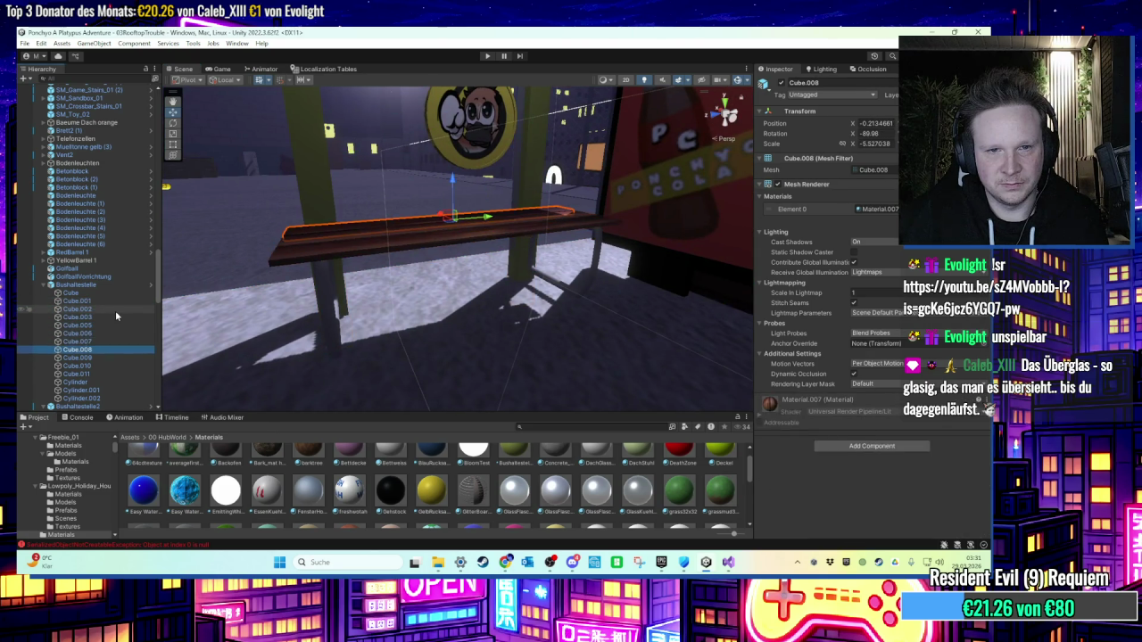
{"action": "key", "text": "Down"}
{"action": "key", "text": "Up"}
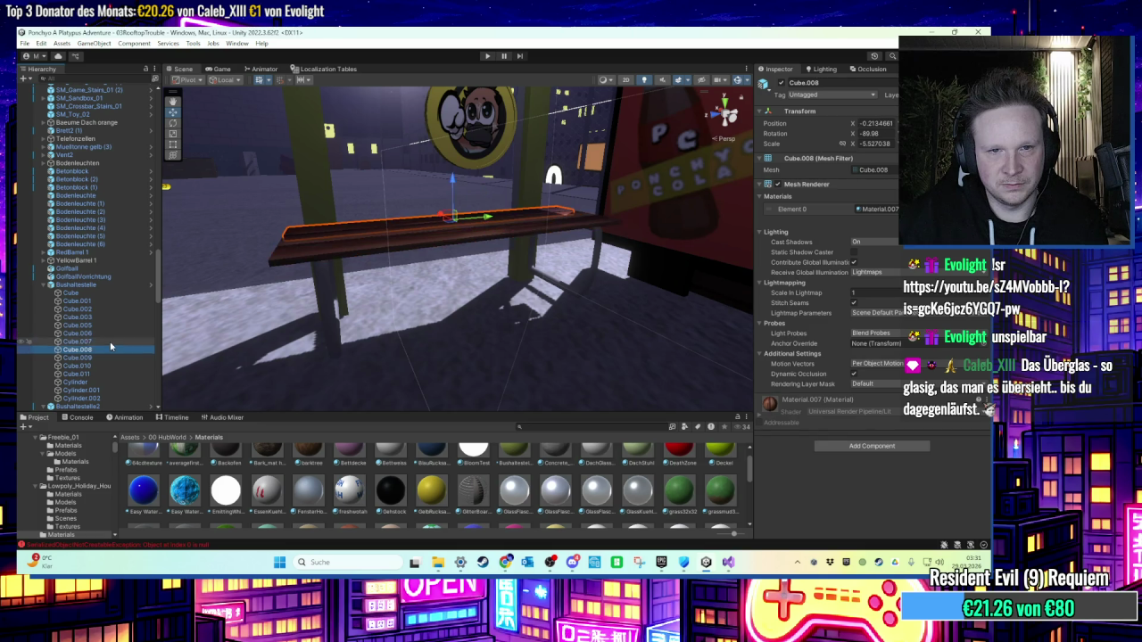
{"action": "left_click", "coordinate": [98, 358], "text": "shift"}
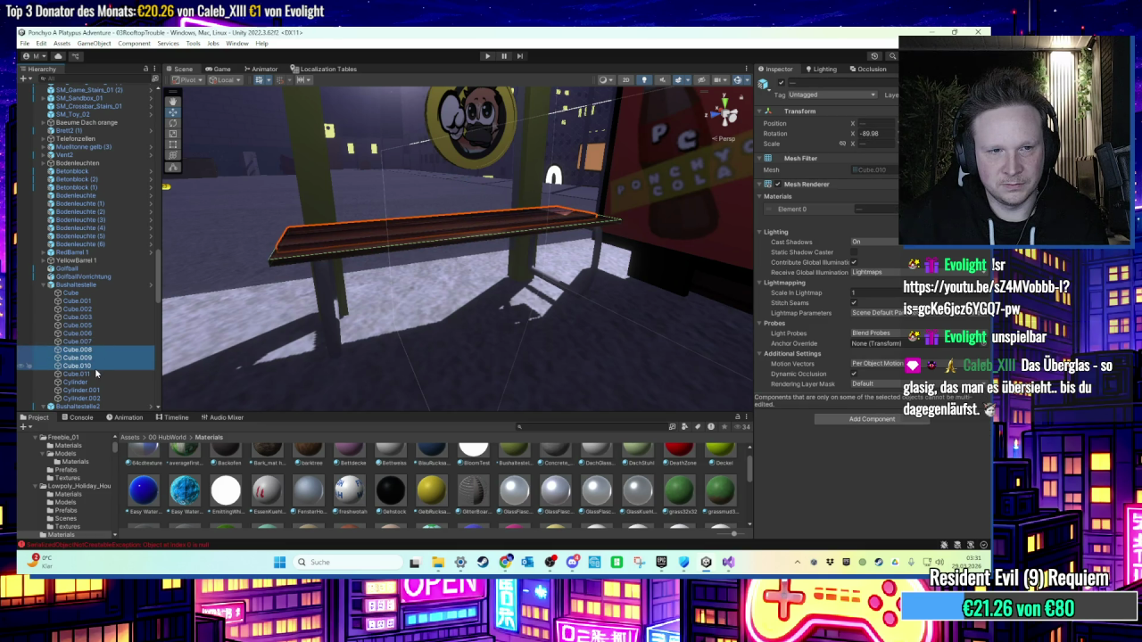
{"action": "left_click", "coordinate": [91, 375], "text": "ctrl"}
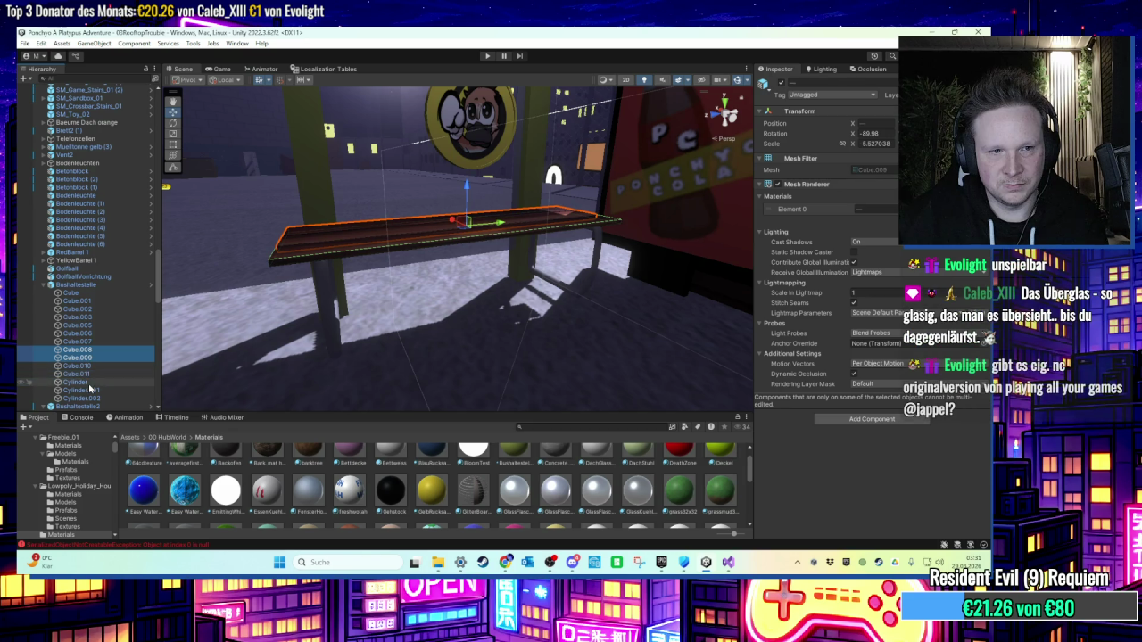
Step: Lower the selected bench along the Y axis toward the shelter floor
{"action": "key", "text": "f"}
{"action": "scroll", "coordinate": [107, 375], "scroll_direction": "down", "scroll_amount": 2}
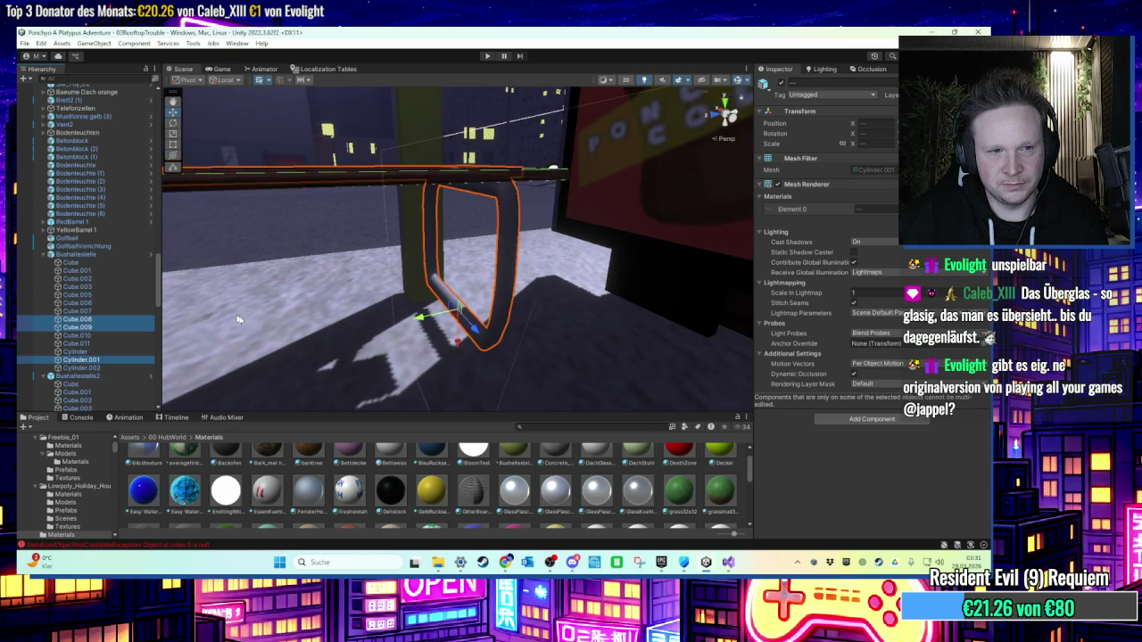
{"action": "left_click_drag", "start_coordinate": [312, 239], "coordinate": [489, 236]}
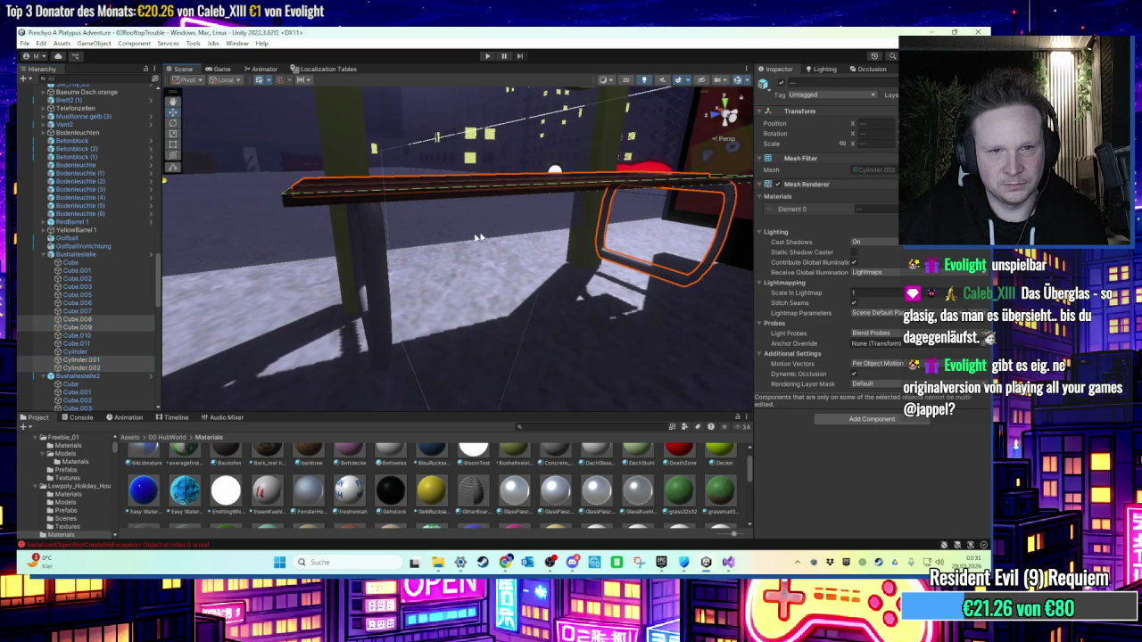
{"action": "left_click_drag", "start_coordinate": [374, 290], "coordinate": [339, 231]}
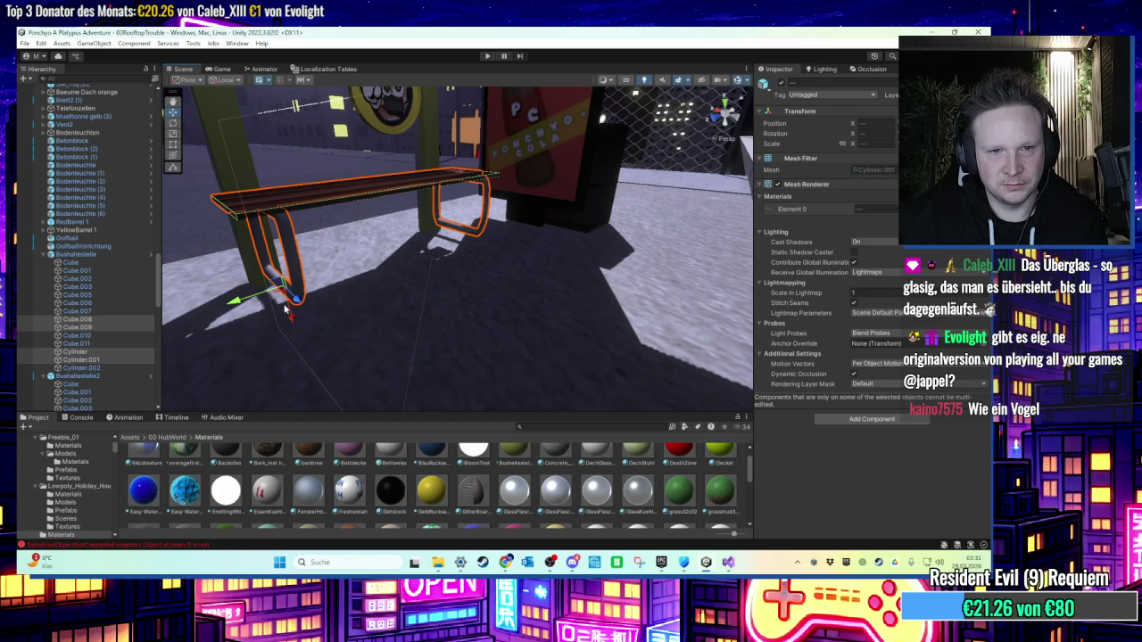
{"action": "double_click", "coordinate": [98, 318]}
{"action": "left_click_drag", "start_coordinate": [406, 153], "coordinate": [404, 168]}
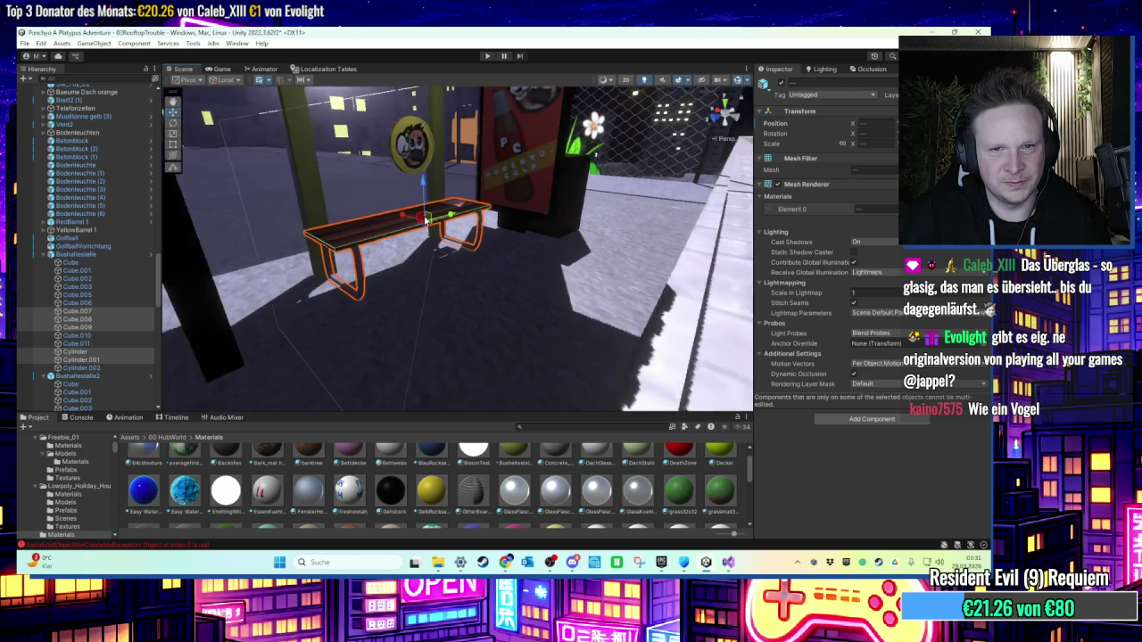
Step: Select and frame the coin PCoin (279) hovering above the bench
{"action": "left_click", "coordinate": [556, 130]}
{"action": "mouse_move", "coordinate": [556, 163]}
{"action": "left_mouse_down"}
{"action": "mouse_move", "coordinate": [480, 262]}
{"action": "mouse_move", "coordinate": [440, 241]}
{"action": "mouse_move", "coordinate": [442, 282]}
{"action": "mouse_move", "coordinate": [536, 295]}
{"action": "mouse_move", "coordinate": [527, 291]}
{"action": "mouse_move", "coordinate": [548, 350]}
{"action": "left_mouse_up"}
{"action": "left_click", "coordinate": [480, 262]}
{"action": "key", "text": "f"}
{"action": "scroll", "coordinate": [432, 292], "scroll_direction": "down", "scroll_amount": 2}
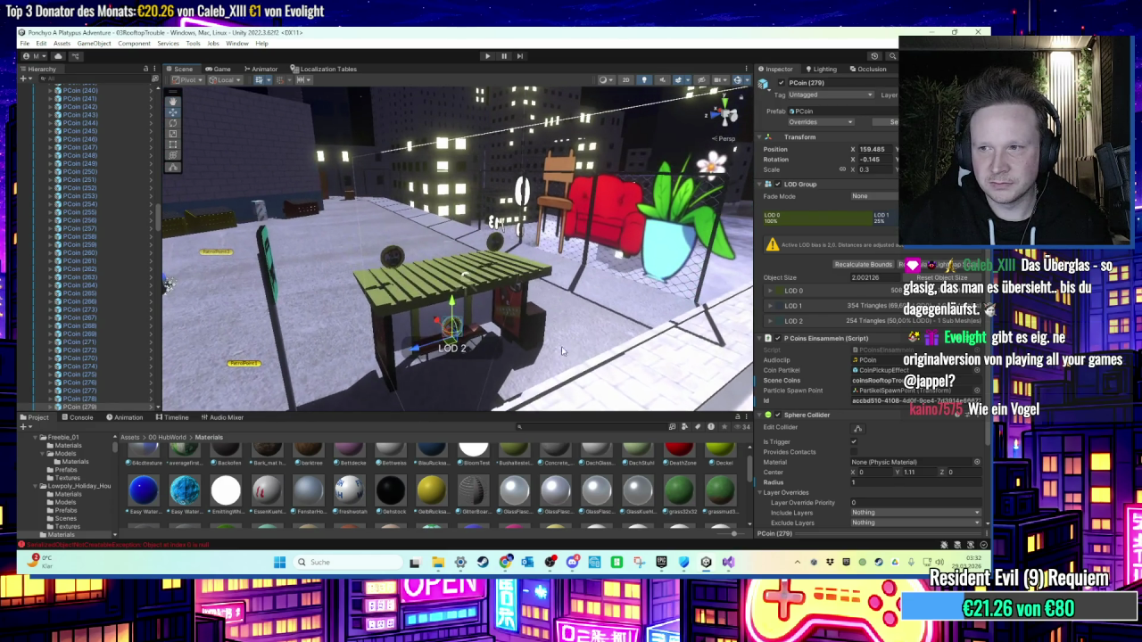
{"action": "left_click_drag", "start_coordinate": [465, 275], "coordinate": [593, 223], "text": "alt"}
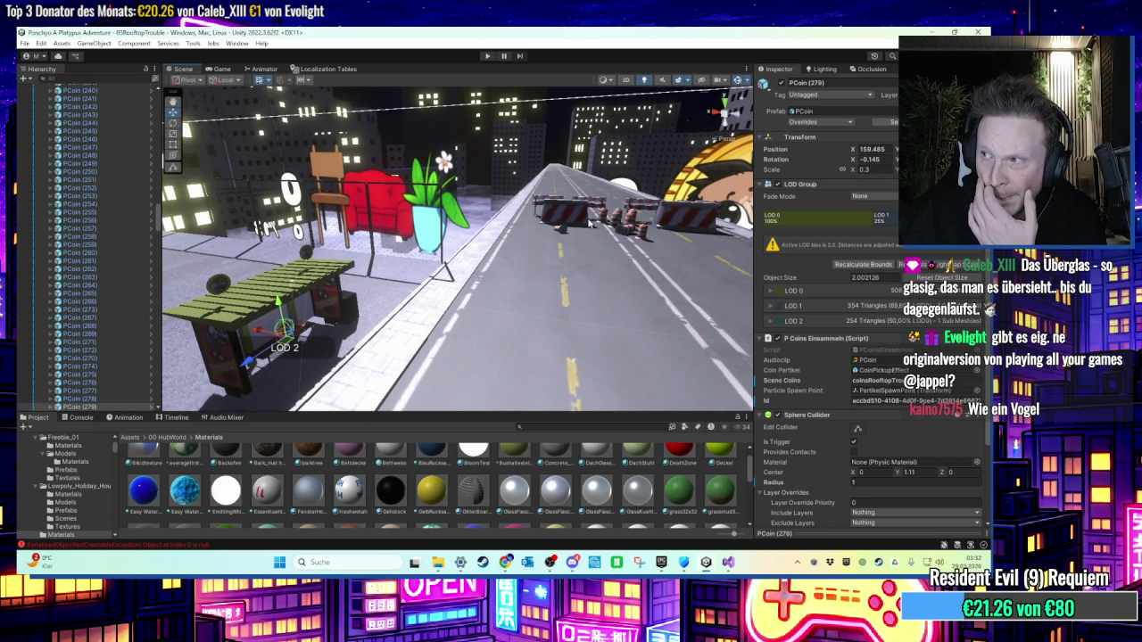
{"action": "mouse_move", "coordinate": [552, 218]}
{"action": "left_mouse_down"}
{"action": "mouse_move", "coordinate": [481, 254]}
{"action": "mouse_move", "coordinate": [629, 187]}
{"action": "mouse_move", "coordinate": [516, 200]}
{"action": "mouse_move", "coordinate": [549, 118]}
{"action": "mouse_move", "coordinate": [549, 220]}
{"action": "mouse_move", "coordinate": [530, 224]}
{"action": "mouse_move", "coordinate": [560, 247]}
{"action": "left_mouse_up"}
{"action": "left_click", "coordinate": [503, 203]}
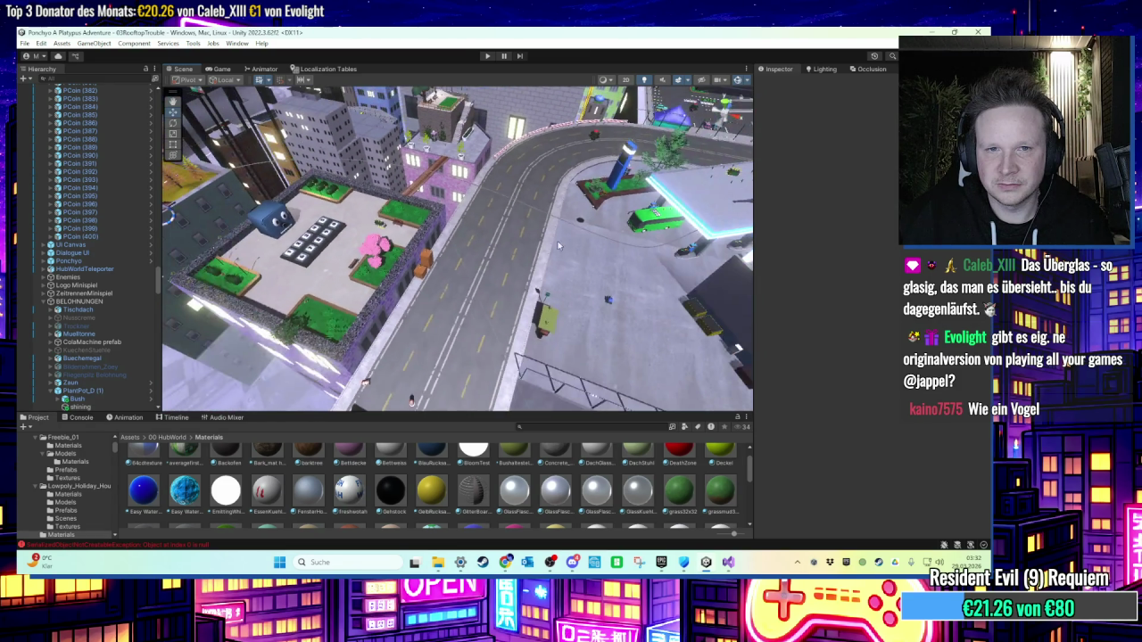
Step: Select and frame the PlantPot_D (1) planter on the rooftop
{"action": "mouse_move", "coordinate": [458, 241]}
{"action": "left_mouse_down", "text": "alt"}
{"action": "mouse_move", "coordinate": [503, 244]}
{"action": "mouse_move", "coordinate": [402, 262]}
{"action": "left_mouse_up", "text": "alt"}
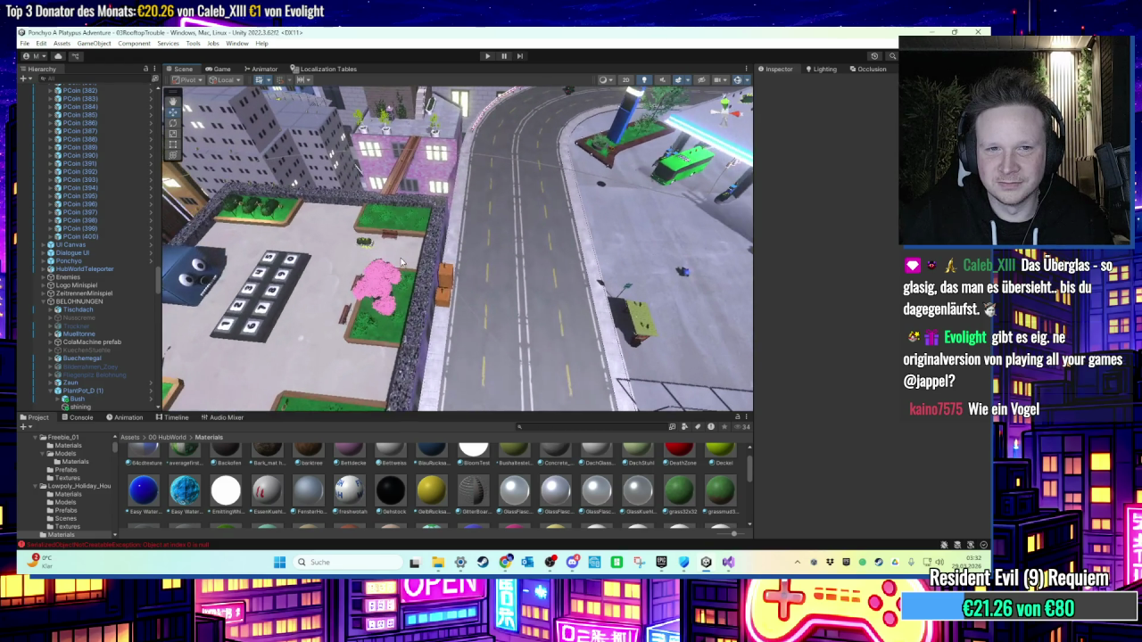
{"action": "left_click", "coordinate": [366, 242]}
{"action": "scroll", "coordinate": [510, 213], "scroll_direction": "down", "scroll_amount": 5}
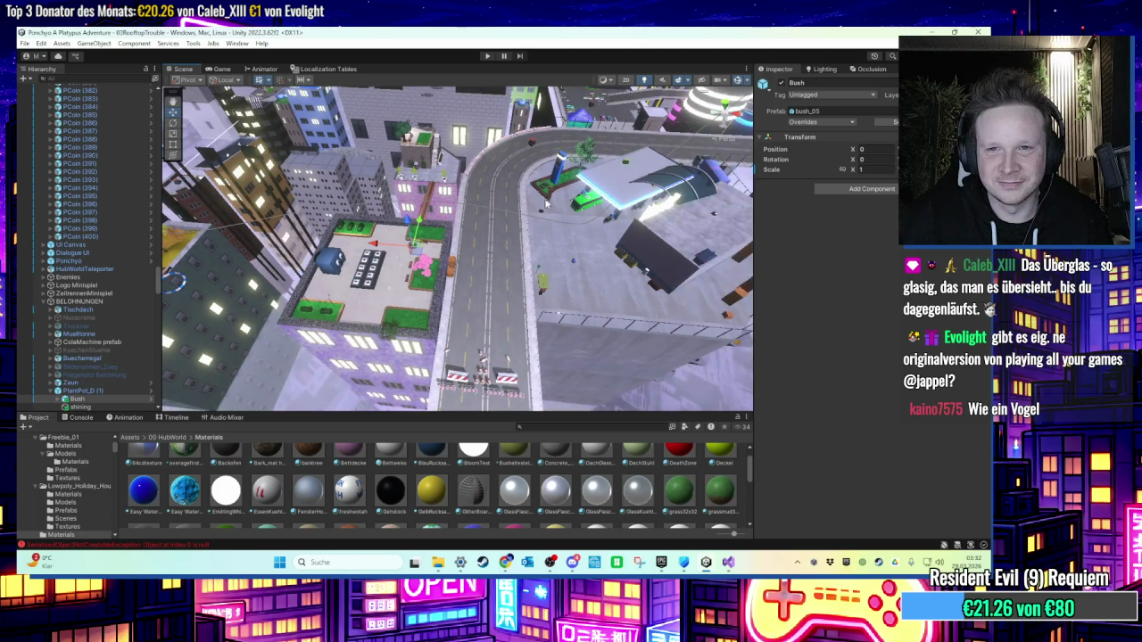
{"action": "mouse_move", "coordinate": [511, 212]}
{"action": "left_mouse_down", "text": "alt"}
{"action": "mouse_move", "coordinate": [468, 291]}
{"action": "mouse_move", "coordinate": [404, 355]}
{"action": "mouse_move", "coordinate": [444, 270]}
{"action": "left_mouse_up", "text": "alt"}
{"action": "left_click_drag", "start_coordinate": [527, 183], "coordinate": [482, 293], "text": "alt"}
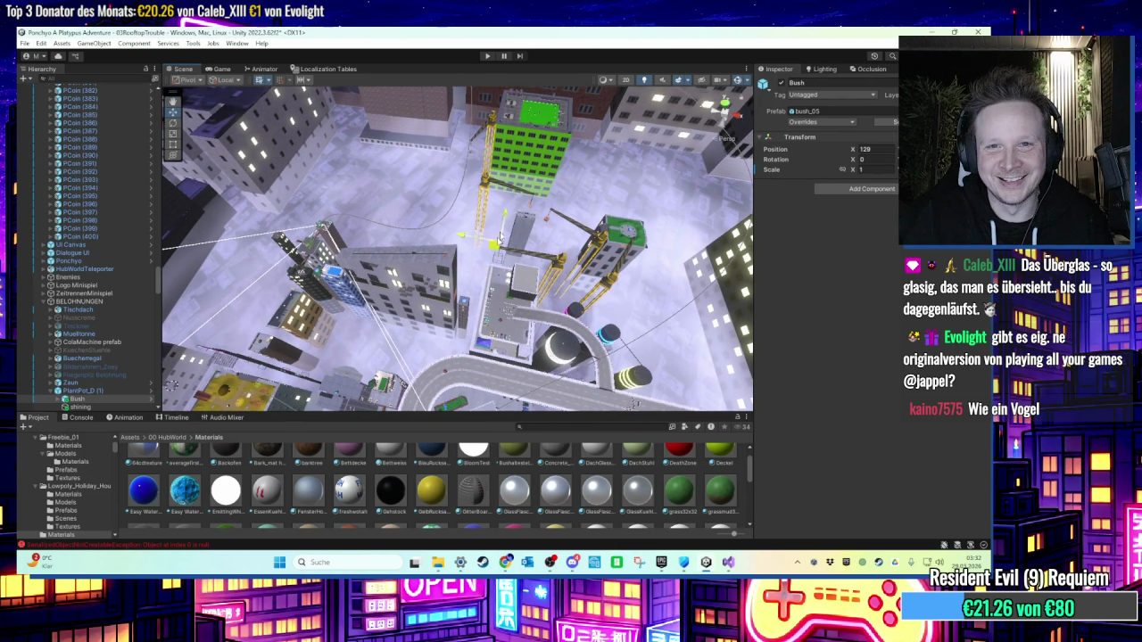
{"action": "key", "text": "f"}
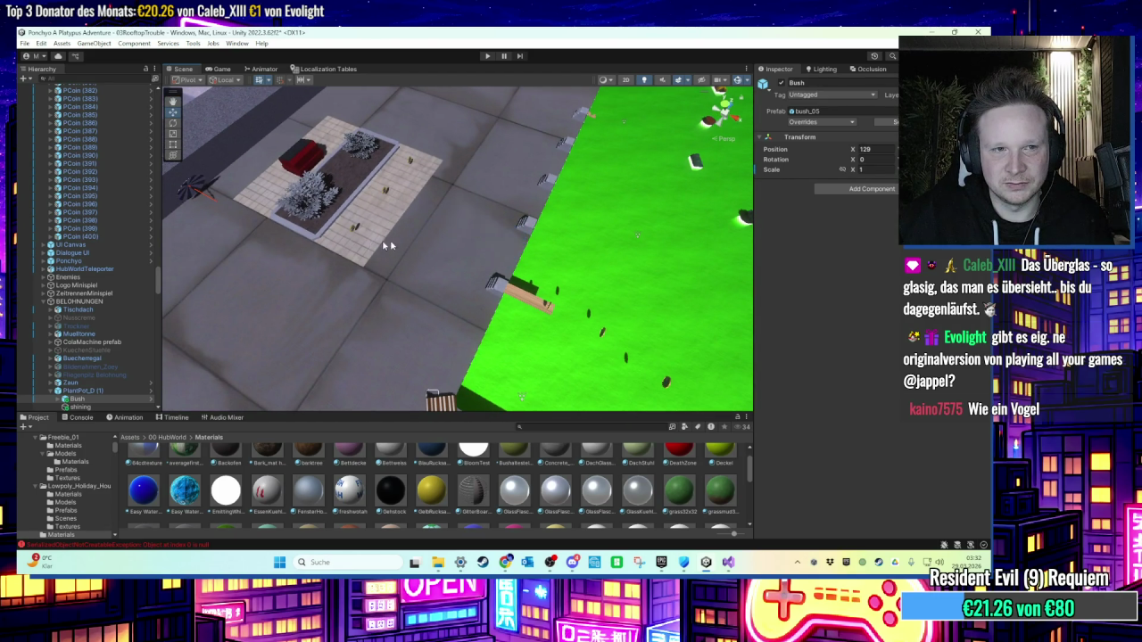
{"action": "double_click", "coordinate": [110, 390]}
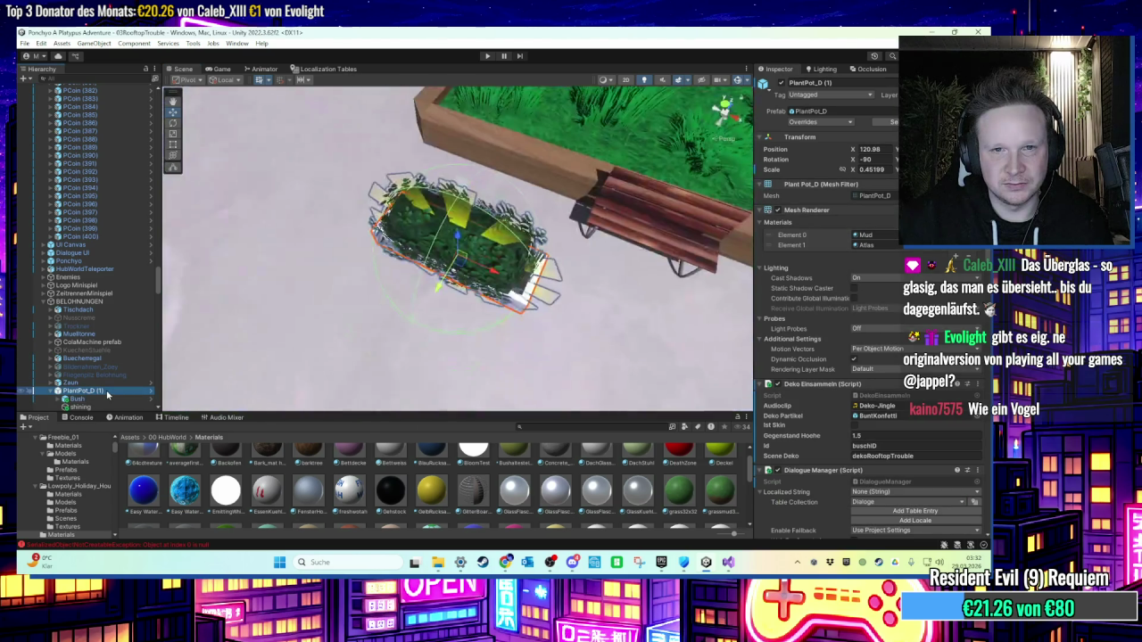
{"action": "scroll", "coordinate": [231, 290], "scroll_direction": "down", "scroll_amount": 3}
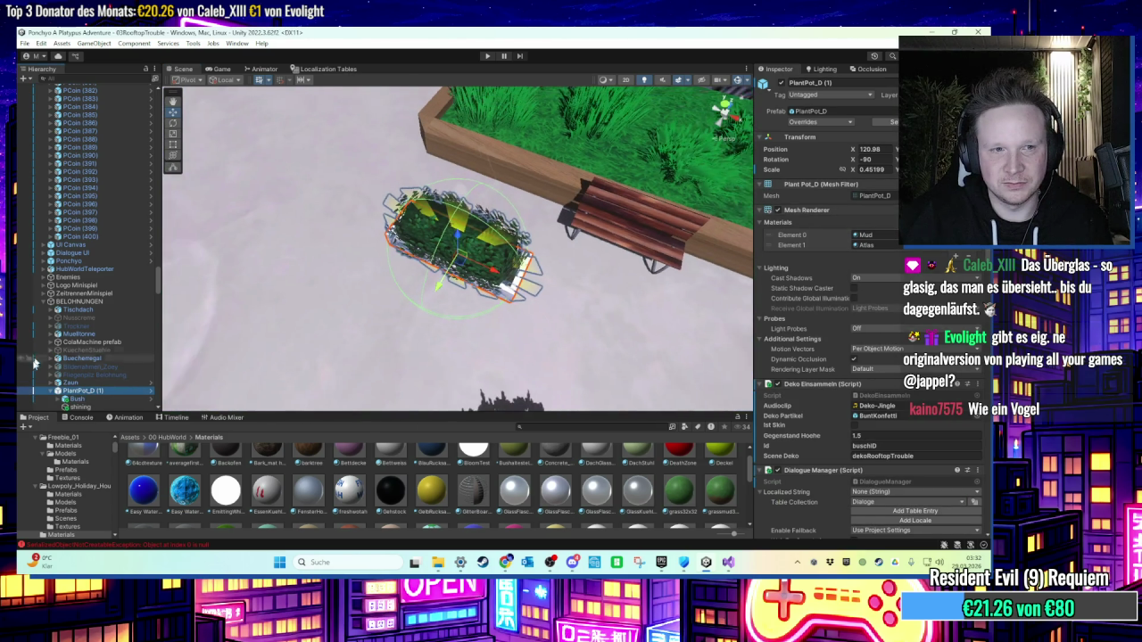
{"action": "scroll", "coordinate": [231, 291], "scroll_direction": "down", "scroll_amount": 5}
{"action": "mouse_move", "coordinate": [321, 269]}
{"action": "left_mouse_down"}
{"action": "mouse_move", "coordinate": [322, 310]}
{"action": "mouse_move", "coordinate": [476, 257]}
{"action": "left_mouse_up"}
{"action": "scroll", "coordinate": [475, 257], "scroll_direction": "down", "scroll_amount": 10}
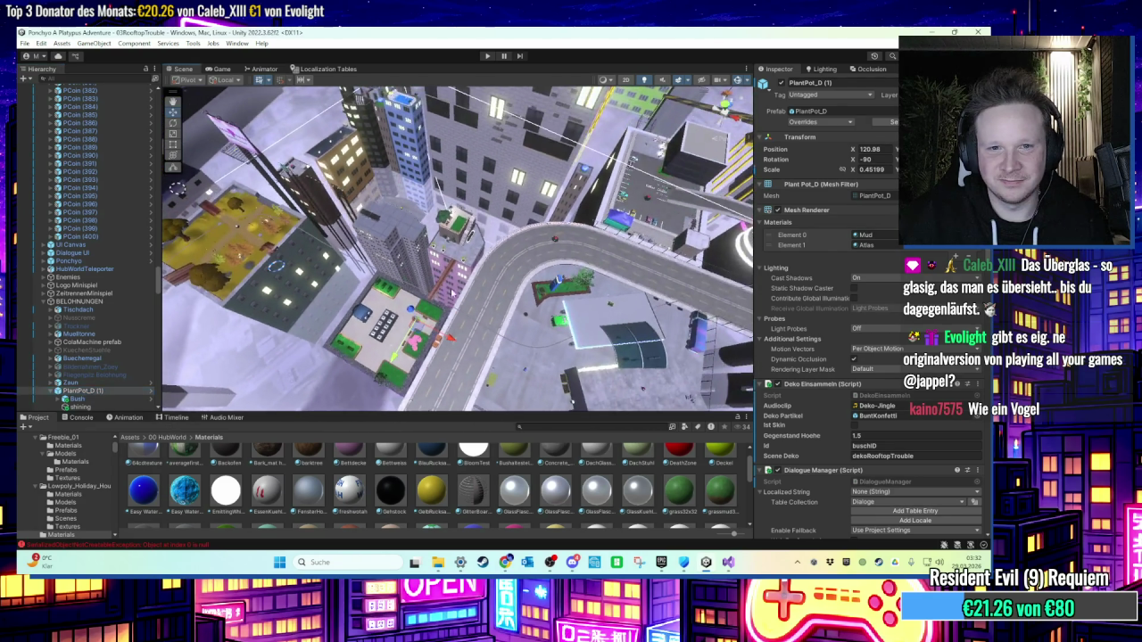
Step: Move the plant pot across the rooftop to the WANTED sign
{"action": "mouse_move", "coordinate": [437, 311]}
{"action": "left_mouse_down"}
{"action": "mouse_move", "coordinate": [522, 241]}
{"action": "mouse_move", "coordinate": [430, 314]}
{"action": "left_mouse_up"}
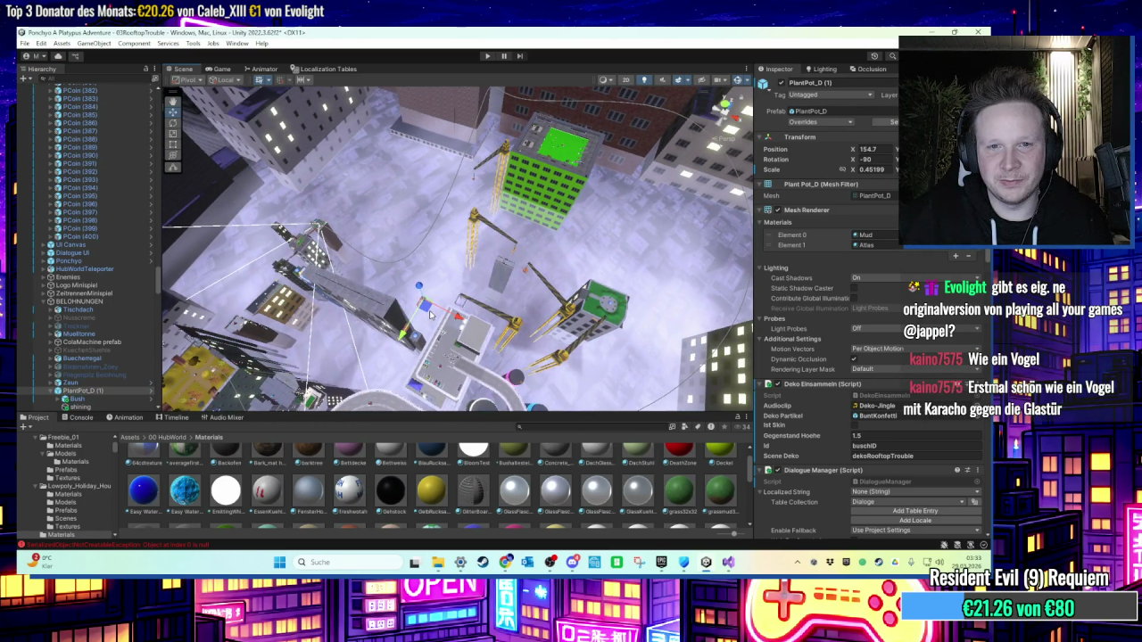
{"action": "key", "text": "f"}
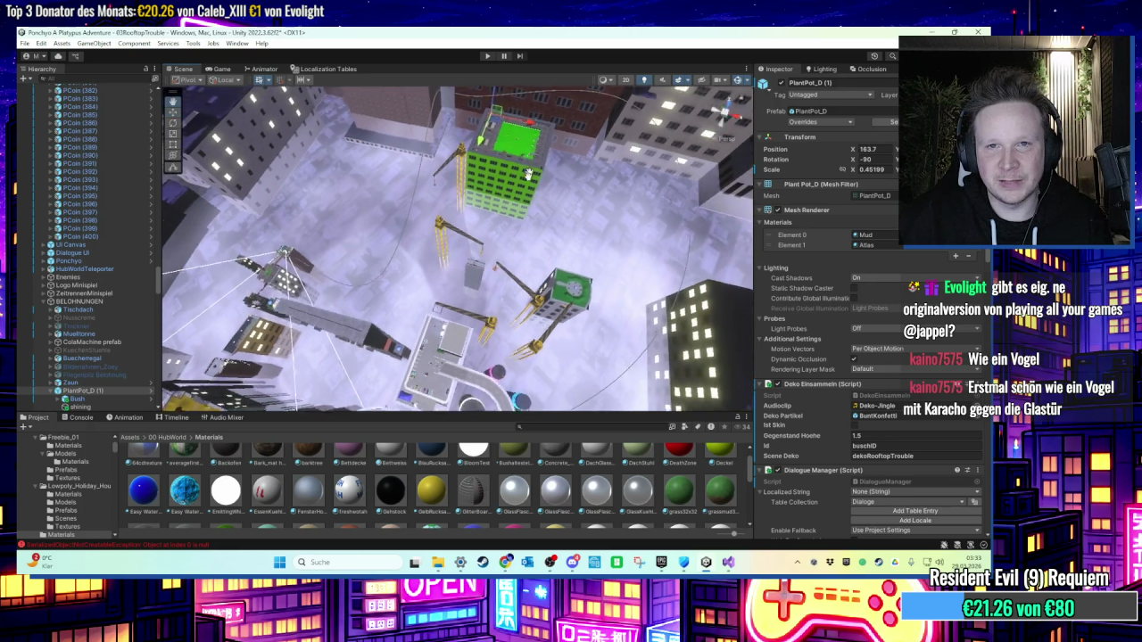
{"action": "scroll", "coordinate": [485, 229], "scroll_direction": "down", "scroll_amount": 3}
{"action": "left_click_drag", "start_coordinate": [485, 228], "coordinate": [455, 219], "text": "alt"}
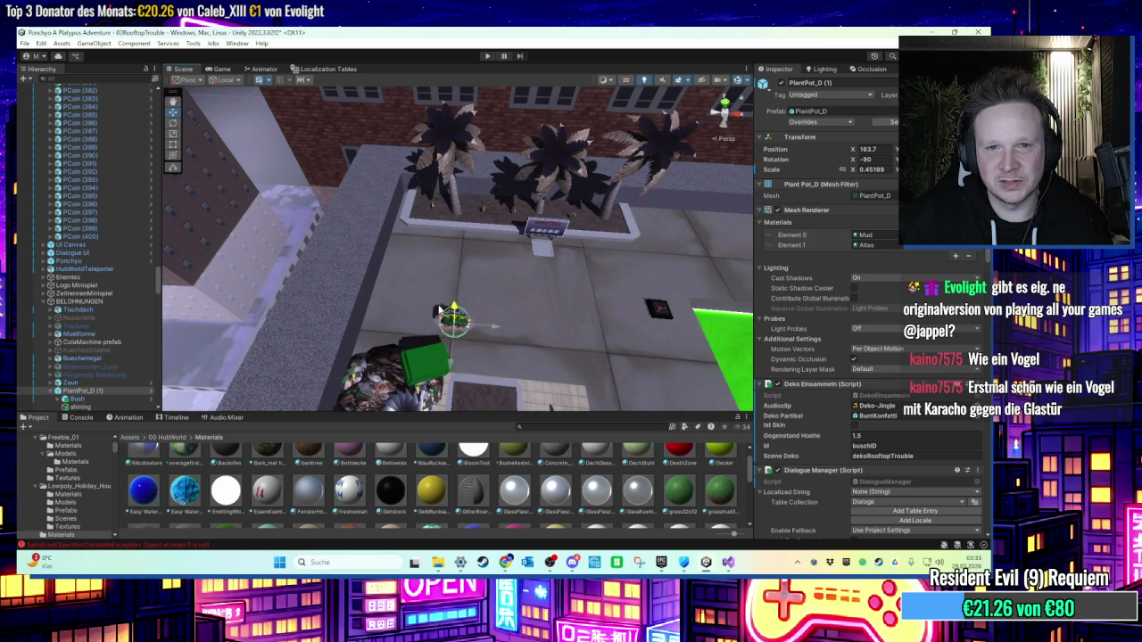
{"action": "left_click_drag", "start_coordinate": [526, 321], "coordinate": [529, 302], "text": "alt"}
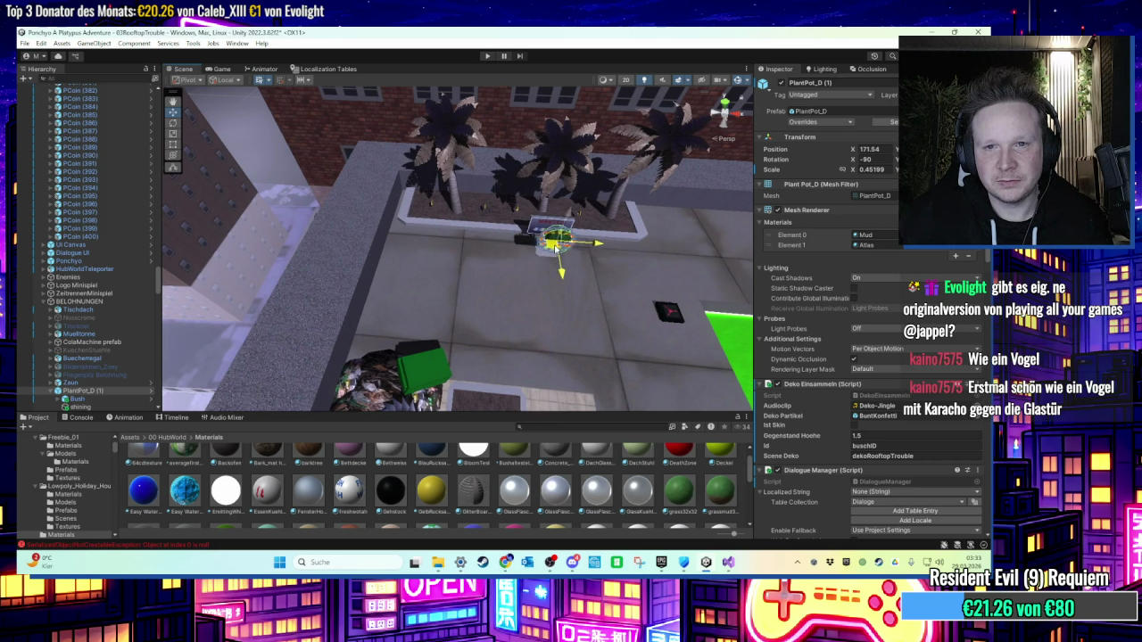
{"action": "key", "text": "f"}
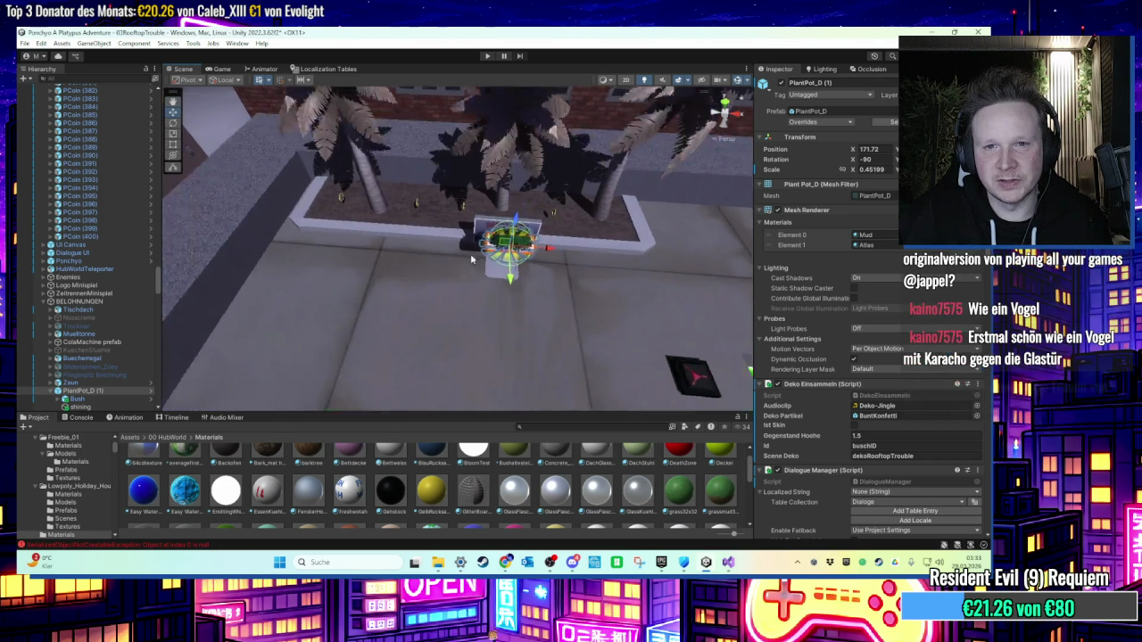
{"action": "mouse_move", "coordinate": [473, 259]}
{"action": "left_mouse_down"}
{"action": "mouse_move", "coordinate": [460, 257]}
{"action": "mouse_move", "coordinate": [455, 287]}
{"action": "left_mouse_up"}
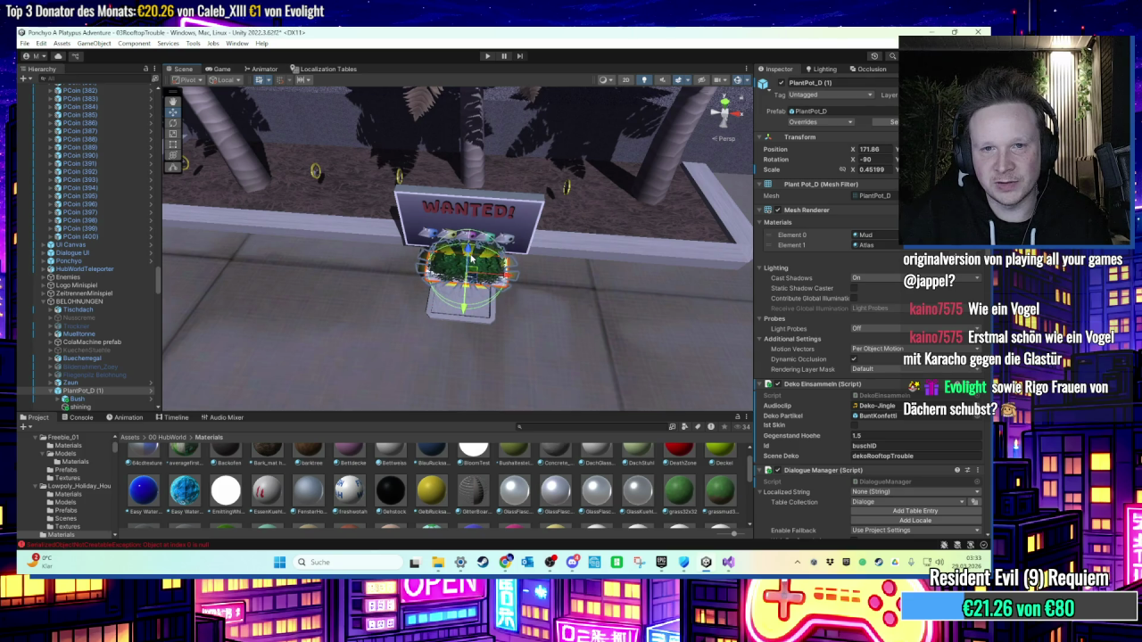
{"action": "scroll", "coordinate": [470, 259], "scroll_direction": "up", "scroll_amount": 5}
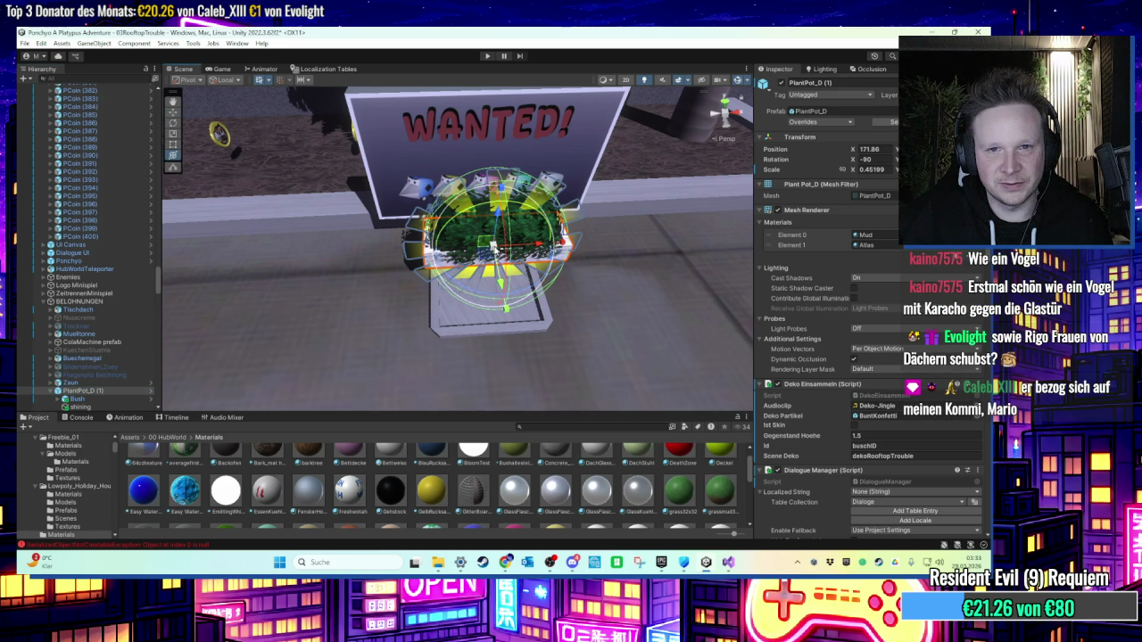
Step: Scale the plant pot down to about 0.316 and settle it on the sign's base
{"action": "left_click_drag", "start_coordinate": [458, 254], "coordinate": [678, 277]}
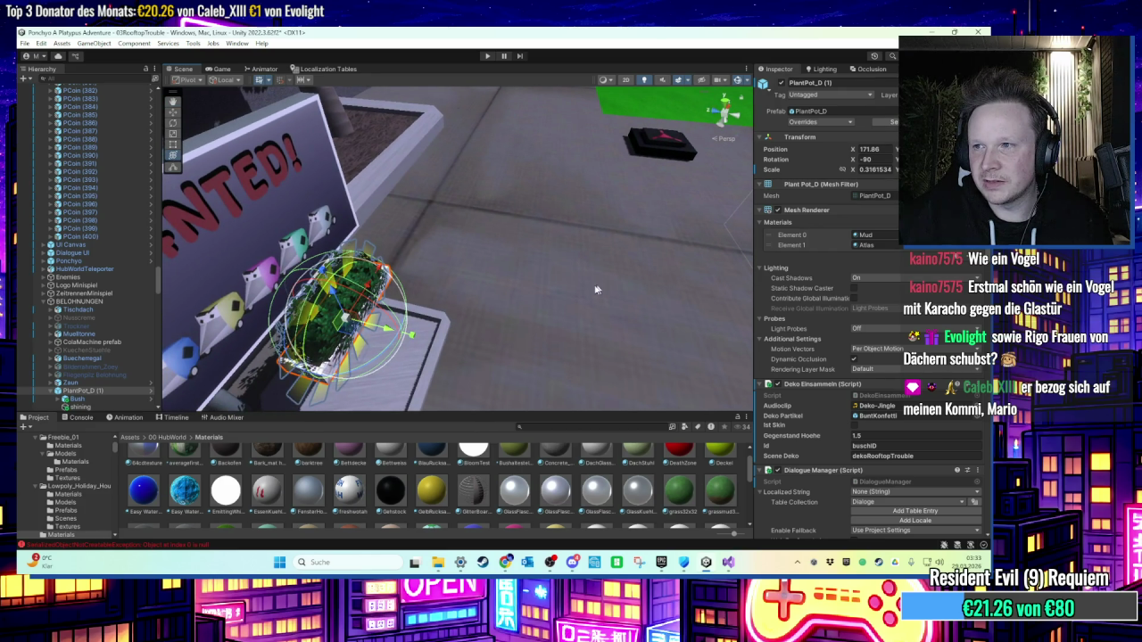
{"action": "mouse_move", "coordinate": [448, 309]}
{"action": "left_mouse_down"}
{"action": "mouse_move", "coordinate": [606, 327]}
{"action": "mouse_move", "coordinate": [513, 312]}
{"action": "left_mouse_up"}
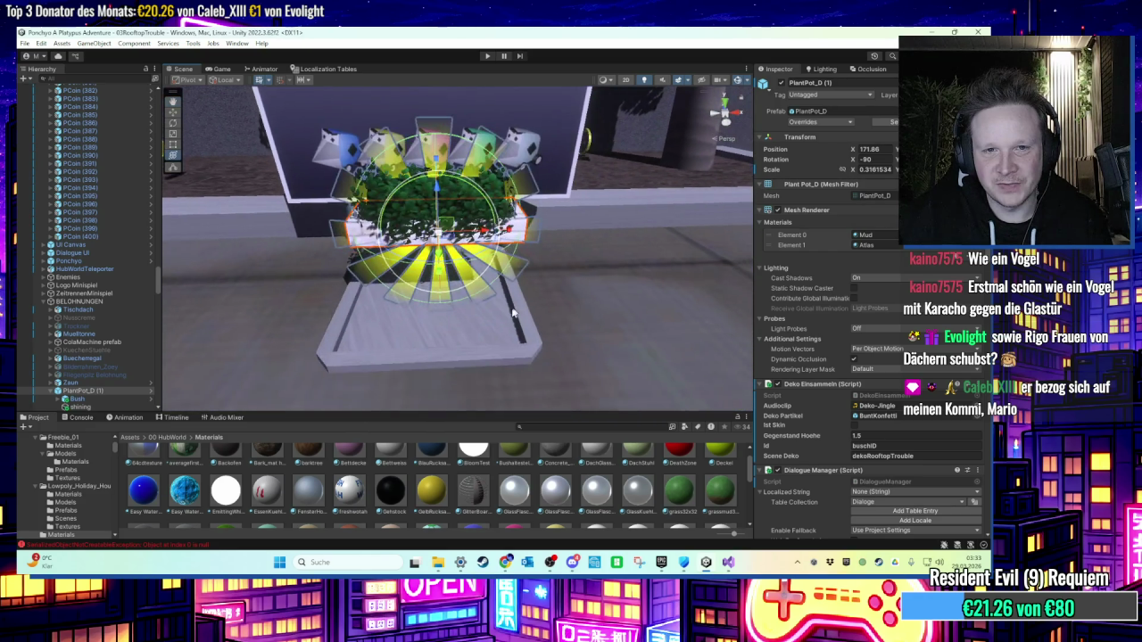
{"action": "left_click_drag", "start_coordinate": [486, 230], "coordinate": [480, 230]}
{"action": "left_click", "coordinate": [725, 118]}
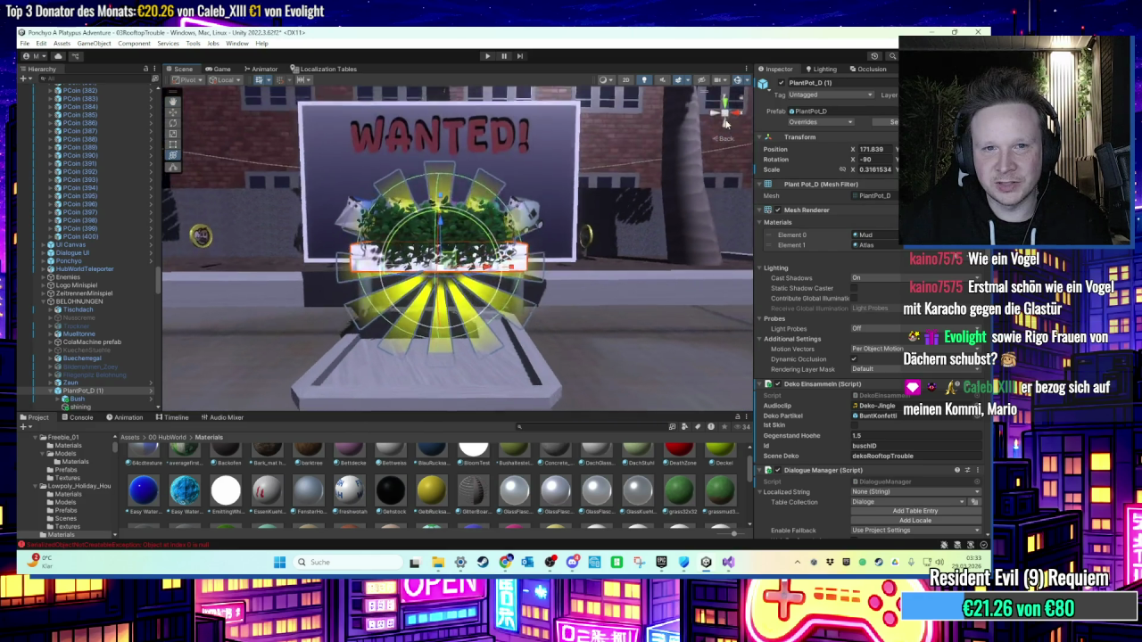
{"action": "left_click_drag", "start_coordinate": [438, 222], "coordinate": [438, 246]}
{"action": "mouse_move", "coordinate": [500, 339]}
{"action": "left_mouse_down"}
{"action": "mouse_move", "coordinate": [542, 383]}
{"action": "mouse_move", "coordinate": [545, 303]}
{"action": "mouse_move", "coordinate": [513, 294]}
{"action": "mouse_move", "coordinate": [482, 298]}
{"action": "mouse_move", "coordinate": [640, 370]}
{"action": "mouse_move", "coordinate": [492, 311]}
{"action": "mouse_move", "coordinate": [544, 306]}
{"action": "mouse_move", "coordinate": [541, 242]}
{"action": "mouse_move", "coordinate": [568, 221]}
{"action": "mouse_move", "coordinate": [541, 261]}
{"action": "mouse_move", "coordinate": [452, 276]}
{"action": "mouse_move", "coordinate": [568, 197]}
{"action": "left_mouse_up"}
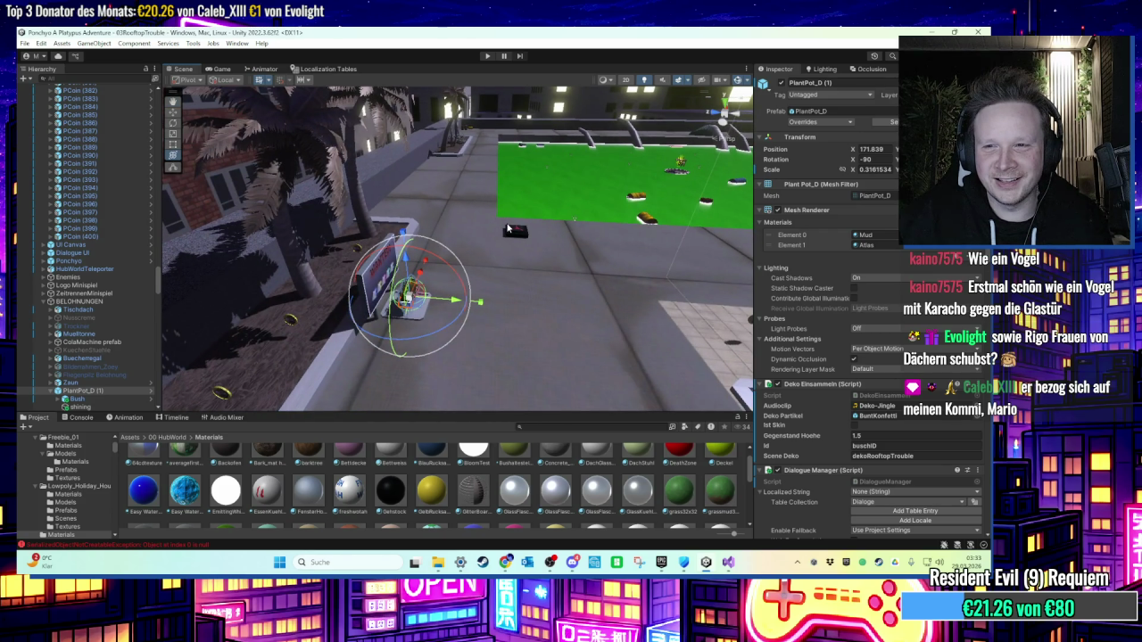
{"action": "left_click_drag", "start_coordinate": [505, 235], "coordinate": [533, 329]}
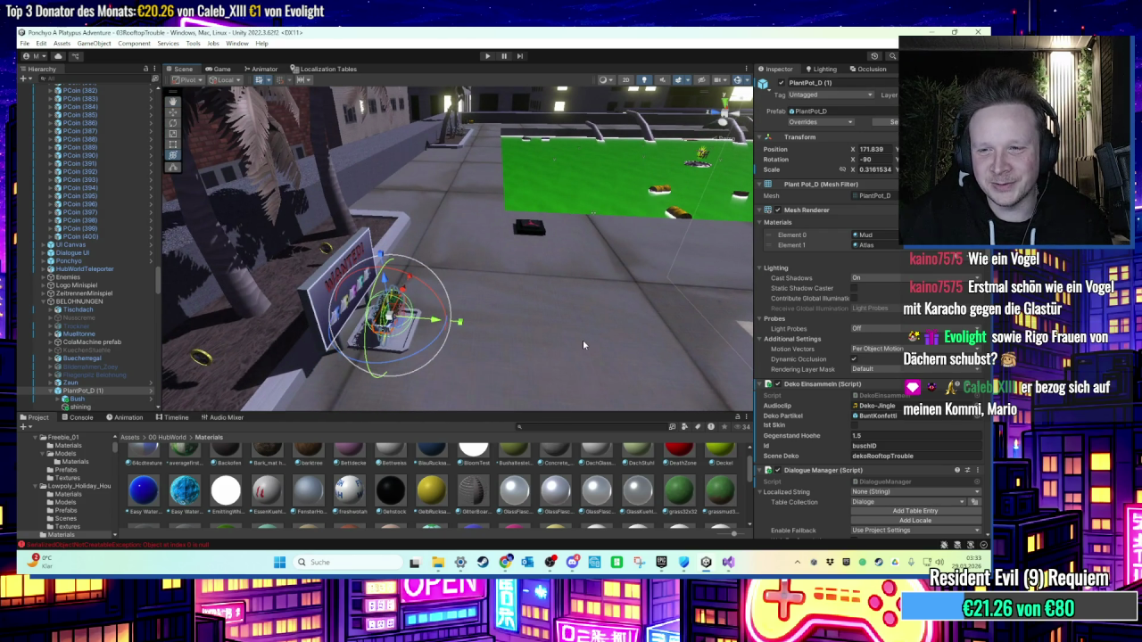
{"action": "right_click", "coordinate": [112, 391]}
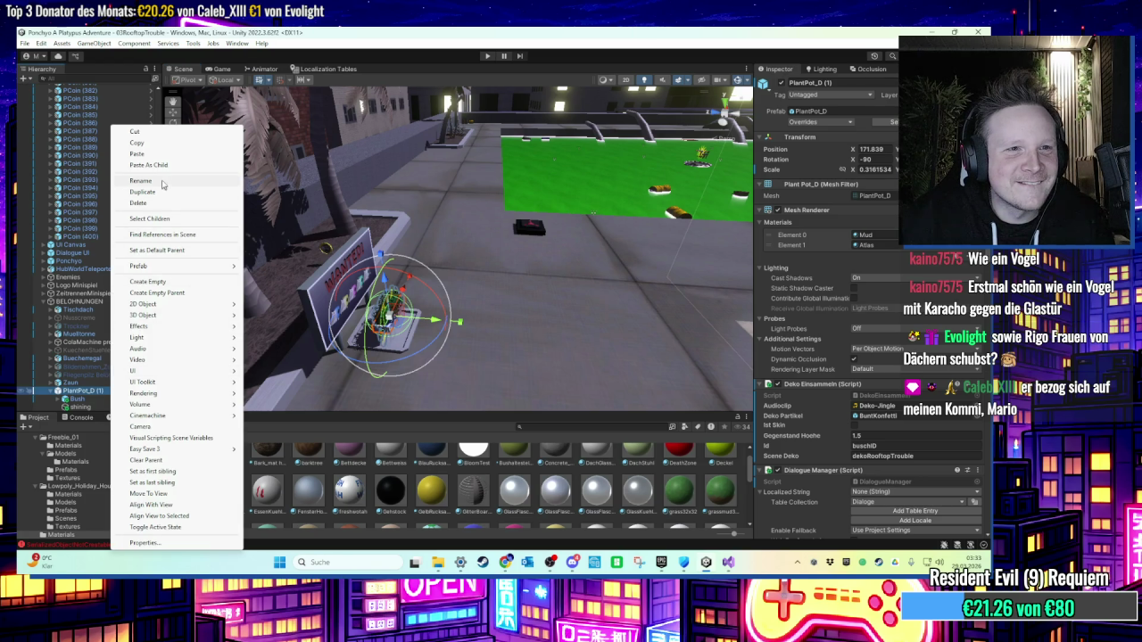
Step: Rename PlantPot_D (1) to Busch, then select the coin PCoin (52)
{"action": "left_click", "coordinate": [160, 182]}
{"action": "type", "text": "Busch"}
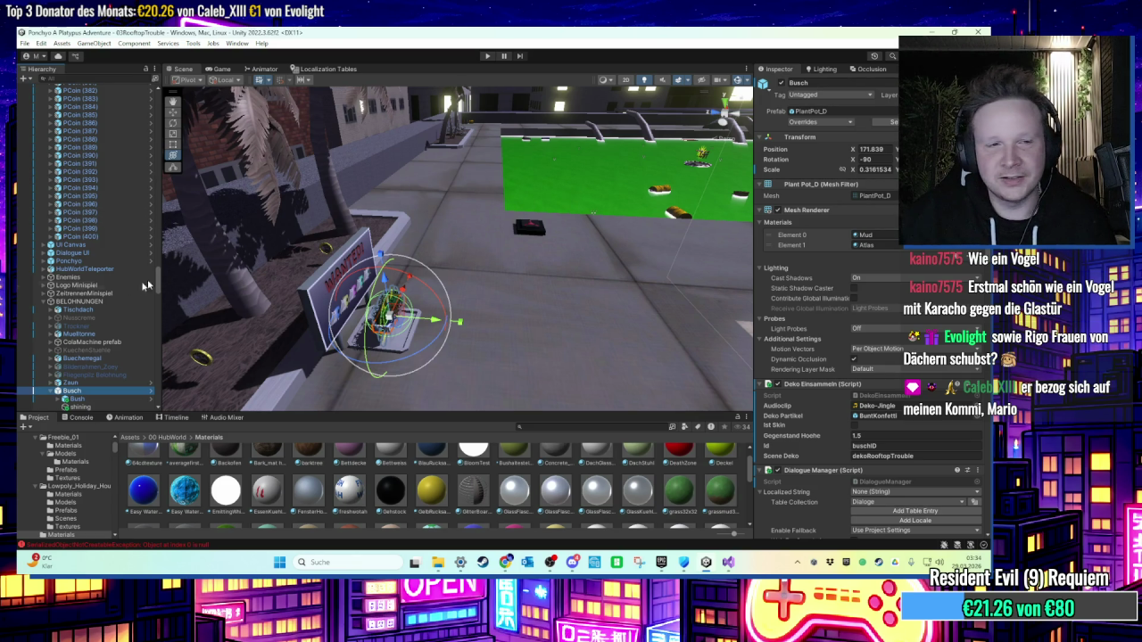
{"action": "scroll", "coordinate": [105, 317], "scroll_direction": "down", "scroll_amount": 3}
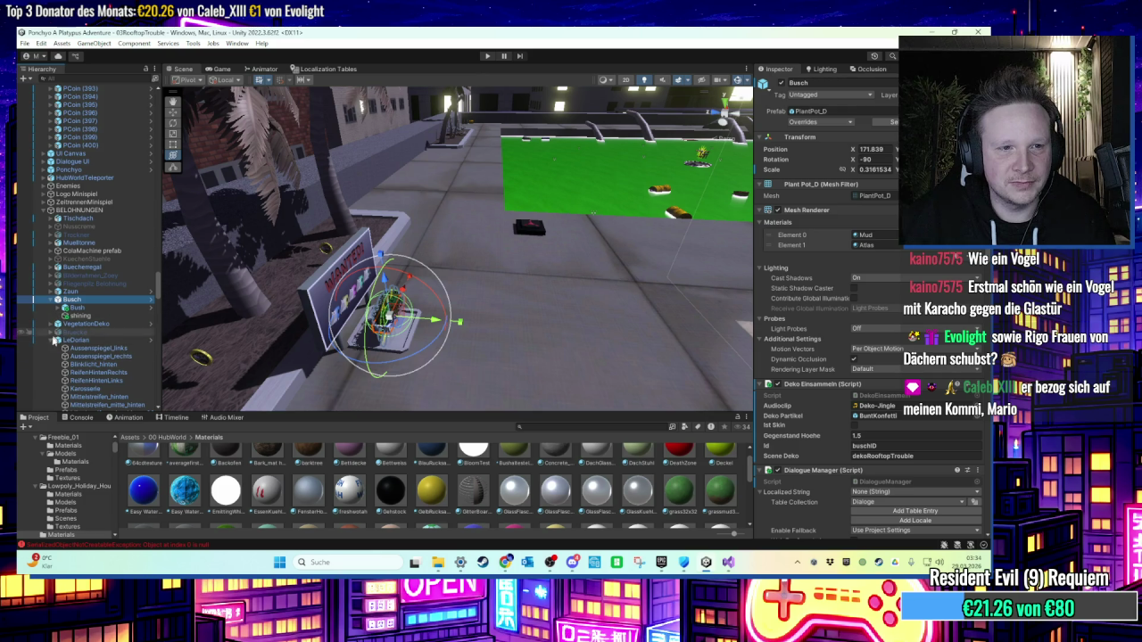
{"action": "mouse_move", "coordinate": [518, 258]}
{"action": "left_mouse_down"}
{"action": "mouse_move", "coordinate": [331, 262]}
{"action": "mouse_move", "coordinate": [405, 319]}
{"action": "mouse_move", "coordinate": [395, 298]}
{"action": "mouse_move", "coordinate": [383, 309]}
{"action": "mouse_move", "coordinate": [464, 290]}
{"action": "left_mouse_up"}
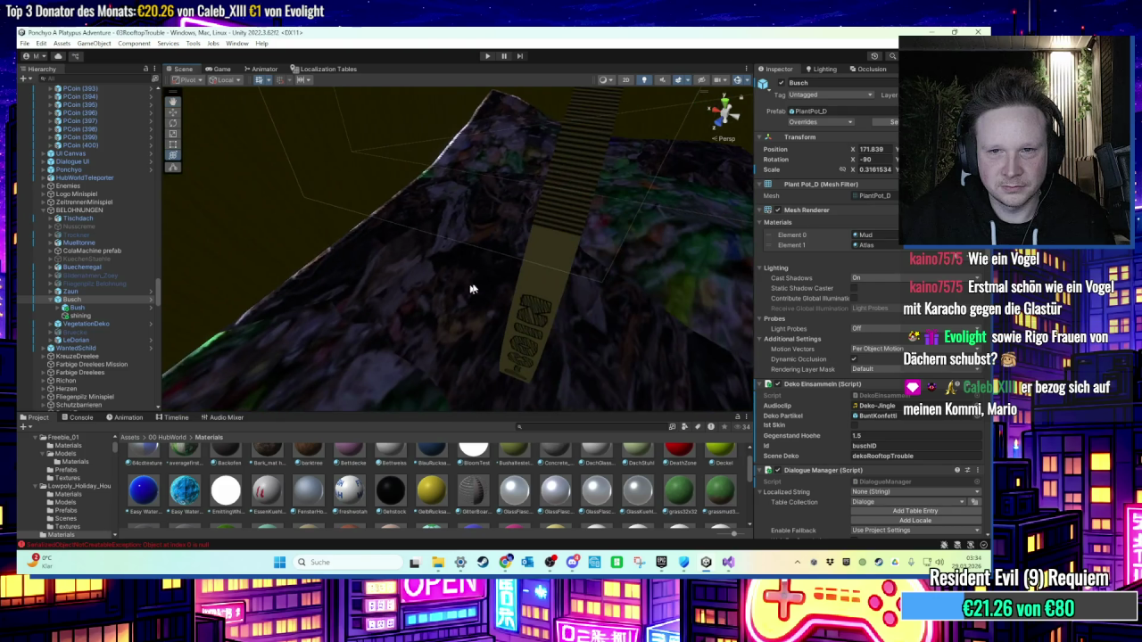
{"action": "left_click", "coordinate": [556, 254]}
Step: Inspect building-0-0-243's facade material, pinged in the Project window
{"action": "key", "text": "f"}
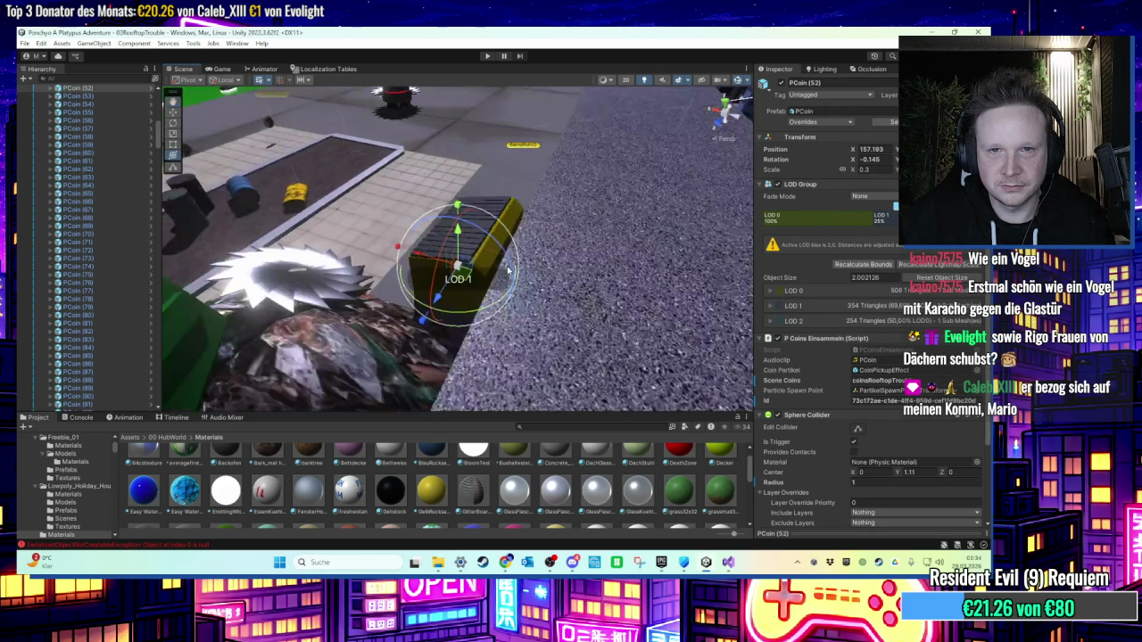
{"action": "mouse_move", "coordinate": [462, 264]}
{"action": "left_mouse_down"}
{"action": "mouse_move", "coordinate": [516, 297]}
{"action": "mouse_move", "coordinate": [551, 243]}
{"action": "mouse_move", "coordinate": [522, 328]}
{"action": "mouse_move", "coordinate": [588, 261]}
{"action": "mouse_move", "coordinate": [515, 272]}
{"action": "mouse_move", "coordinate": [578, 290]}
{"action": "mouse_move", "coordinate": [474, 324]}
{"action": "mouse_move", "coordinate": [240, 233]}
{"action": "left_mouse_up"}
{"action": "left_click", "coordinate": [482, 155]}
{"action": "left_click", "coordinate": [410, 170]}
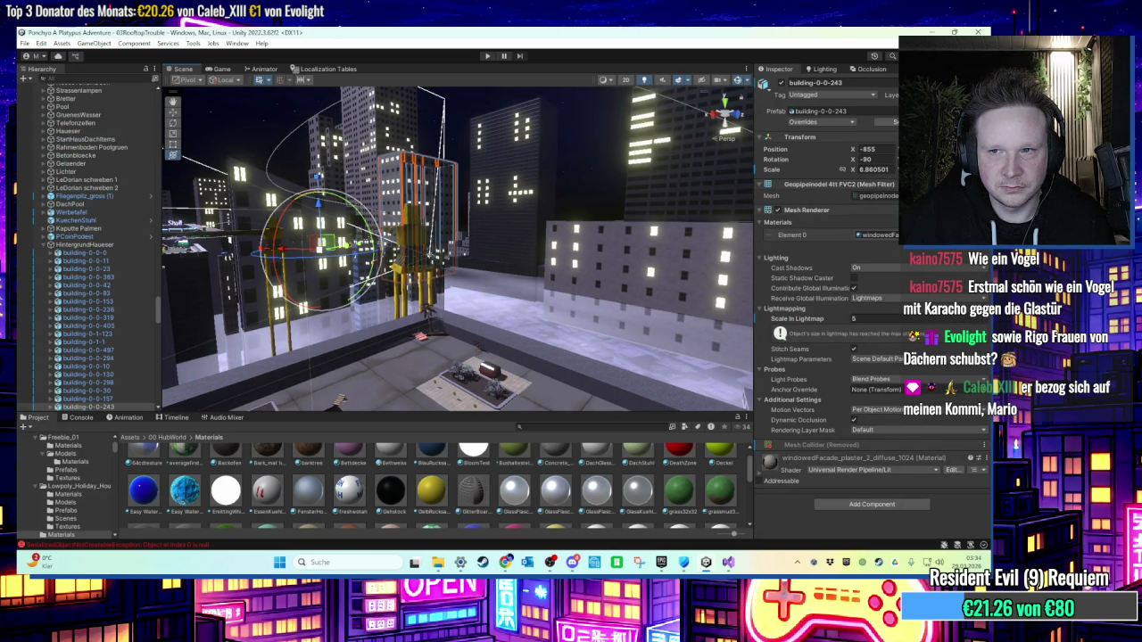
{"action": "left_click", "coordinate": [877, 235]}
{"action": "left_click", "coordinate": [586, 515]}
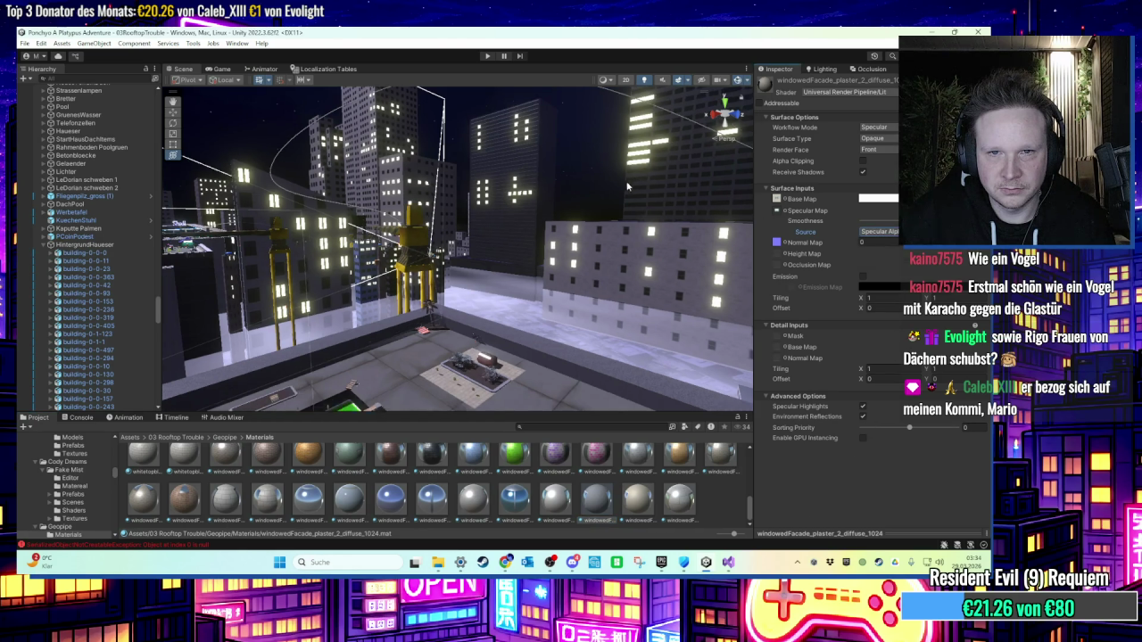
{"action": "left_click", "coordinate": [419, 179]}
Step: Fly across the city to the rooftop hedge and select coin PCoin (125)
{"action": "mouse_move", "coordinate": [469, 232]}
{"action": "left_mouse_down"}
{"action": "mouse_move", "coordinate": [501, 246]}
{"action": "mouse_move", "coordinate": [486, 249]}
{"action": "mouse_move", "coordinate": [526, 223]}
{"action": "mouse_move", "coordinate": [482, 207]}
{"action": "left_mouse_up"}
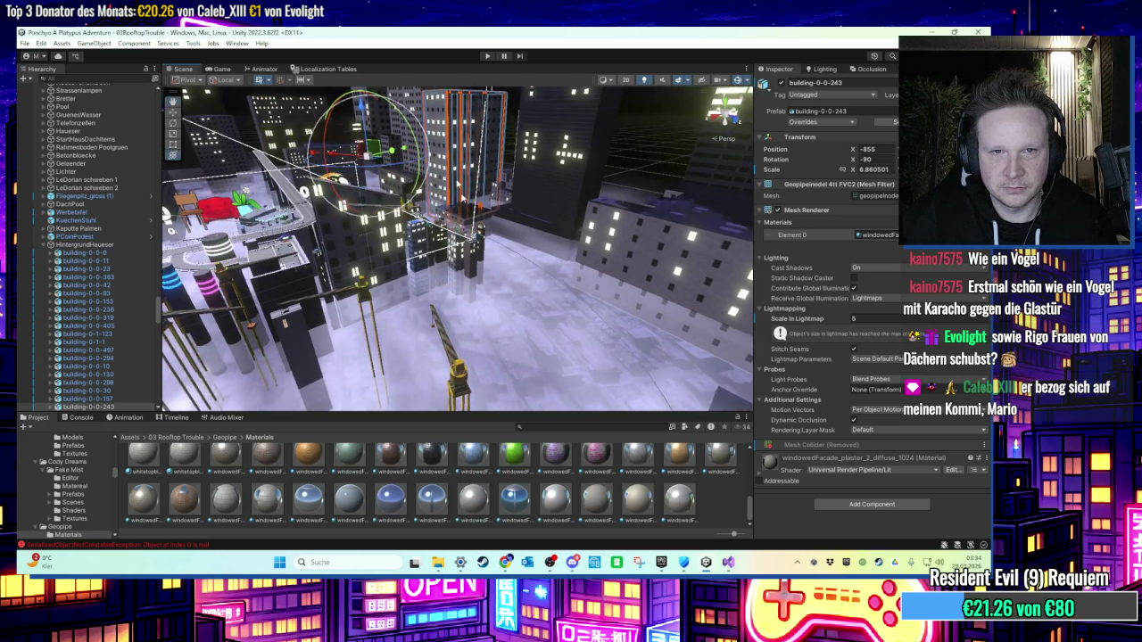
{"action": "left_click", "coordinate": [482, 207]}
{"action": "left_click_drag", "start_coordinate": [388, 364], "coordinate": [419, 348]}
{"action": "left_click", "coordinate": [666, 150]}
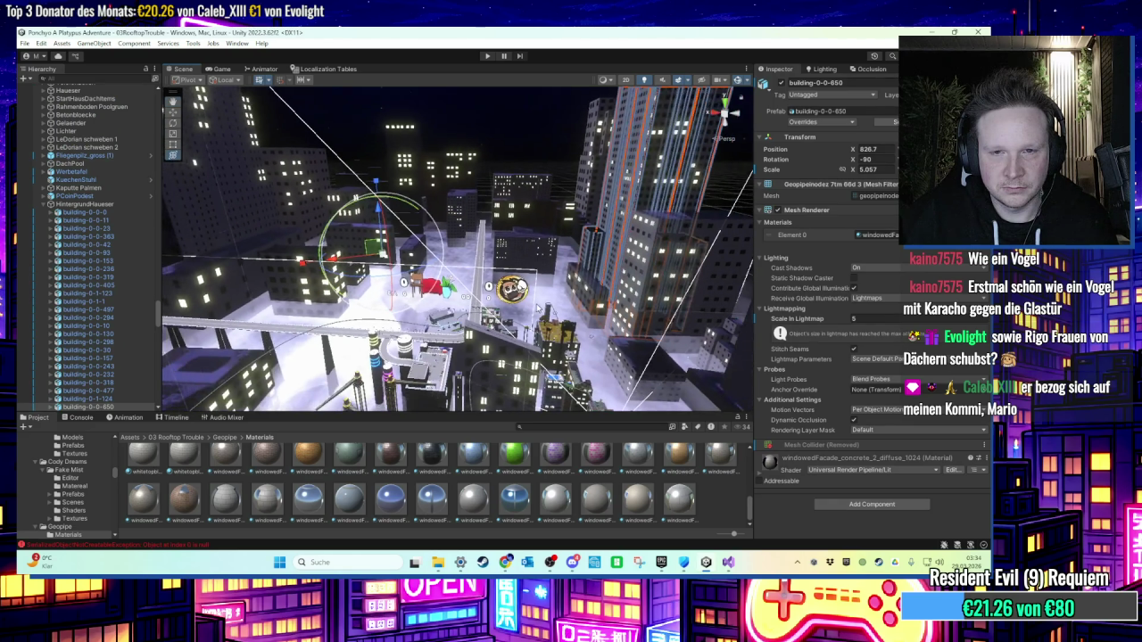
{"action": "mouse_move", "coordinate": [539, 314]}
{"action": "left_mouse_down"}
{"action": "mouse_move", "coordinate": [433, 265]}
{"action": "mouse_move", "coordinate": [547, 259]}
{"action": "mouse_move", "coordinate": [557, 241]}
{"action": "mouse_move", "coordinate": [462, 287]}
{"action": "mouse_move", "coordinate": [349, 259]}
{"action": "mouse_move", "coordinate": [473, 264]}
{"action": "left_mouse_up"}
{"action": "mouse_move", "coordinate": [361, 268]}
{"action": "left_mouse_down"}
{"action": "mouse_move", "coordinate": [539, 297]}
{"action": "mouse_move", "coordinate": [509, 302]}
{"action": "mouse_move", "coordinate": [498, 285]}
{"action": "mouse_move", "coordinate": [534, 308]}
{"action": "mouse_move", "coordinate": [482, 207]}
{"action": "mouse_move", "coordinate": [489, 257]}
{"action": "left_mouse_up"}
{"action": "left_click", "coordinate": [493, 219]}
{"action": "mouse_move", "coordinate": [493, 209]}
{"action": "left_mouse_down"}
{"action": "mouse_move", "coordinate": [512, 308]}
{"action": "mouse_move", "coordinate": [409, 316]}
{"action": "mouse_move", "coordinate": [426, 338]}
{"action": "left_mouse_up"}
{"action": "mouse_move", "coordinate": [354, 311]}
{"action": "left_mouse_down"}
{"action": "mouse_move", "coordinate": [455, 225]}
{"action": "mouse_move", "coordinate": [464, 270]}
{"action": "mouse_move", "coordinate": [516, 285]}
{"action": "left_mouse_up"}
{"action": "left_click", "coordinate": [457, 275]}
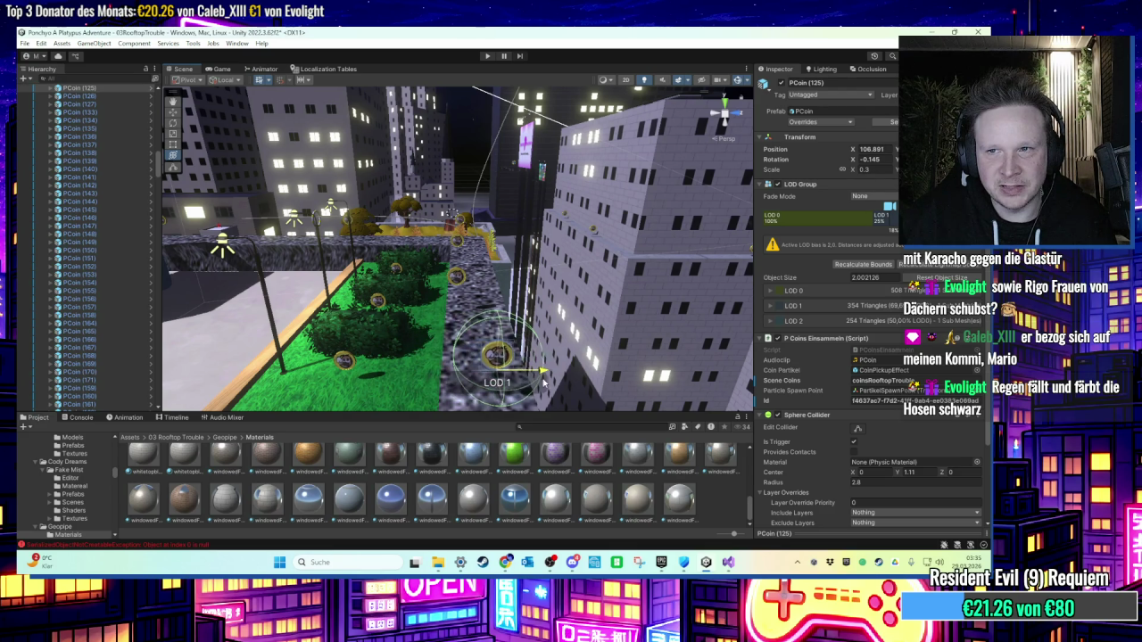
{"action": "left_click_drag", "start_coordinate": [512, 377], "coordinate": [458, 260]}
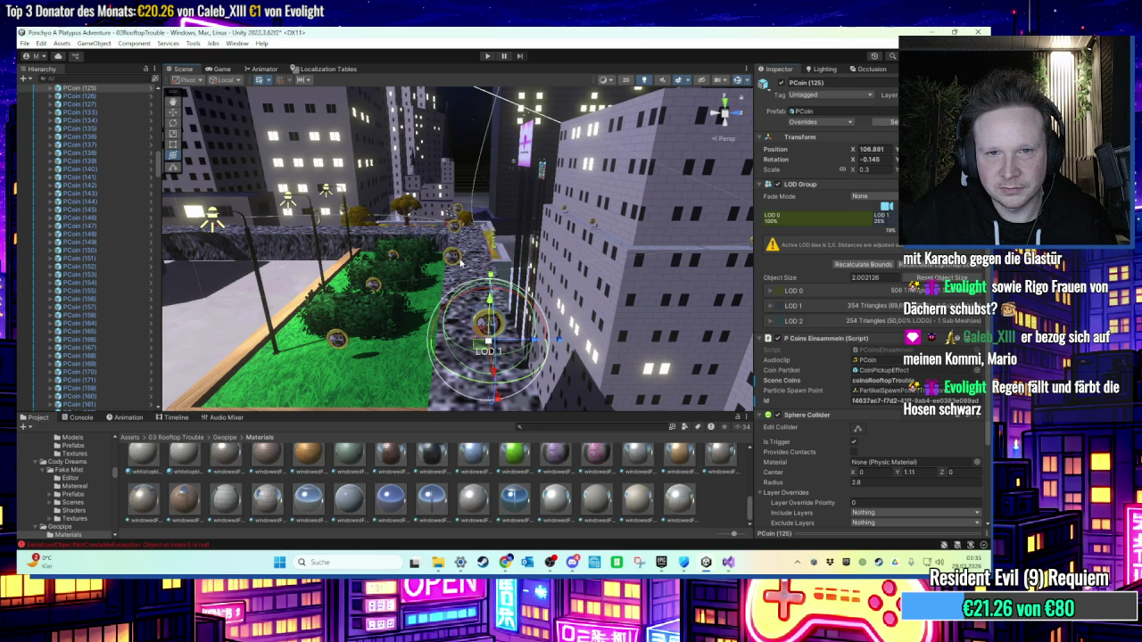
{"action": "mouse_move", "coordinate": [477, 228]}
{"action": "left_mouse_down"}
{"action": "mouse_move", "coordinate": [612, 208]}
{"action": "mouse_move", "coordinate": [474, 232]}
{"action": "left_mouse_up"}
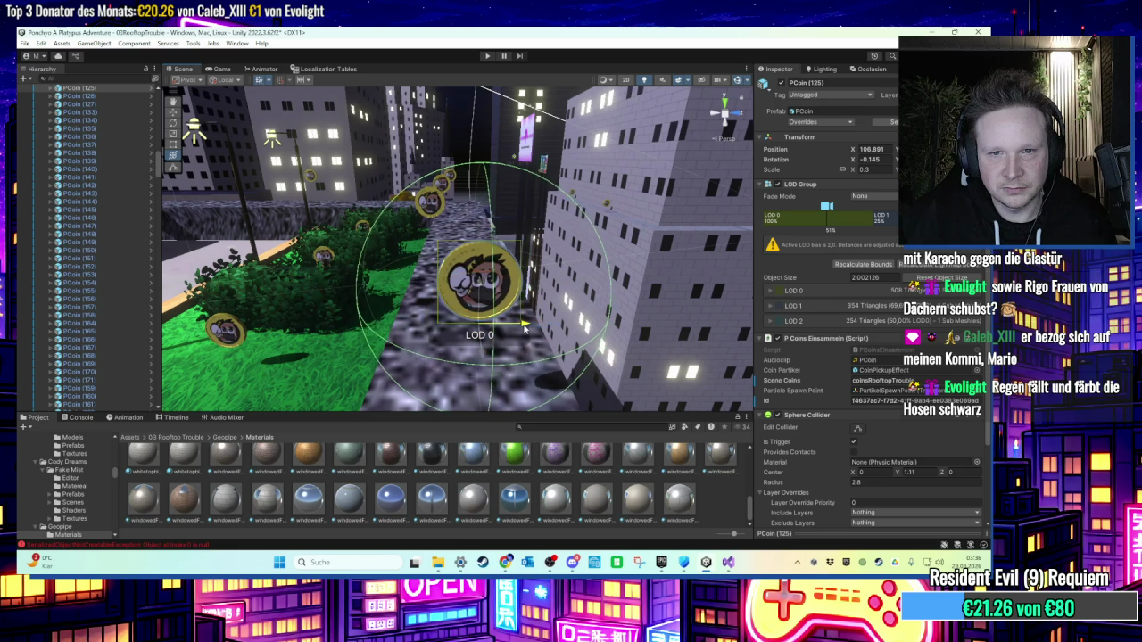
{"action": "left_click_drag", "start_coordinate": [622, 159], "coordinate": [457, 330]}
{"action": "left_click", "coordinate": [450, 260], "text": "shift"}
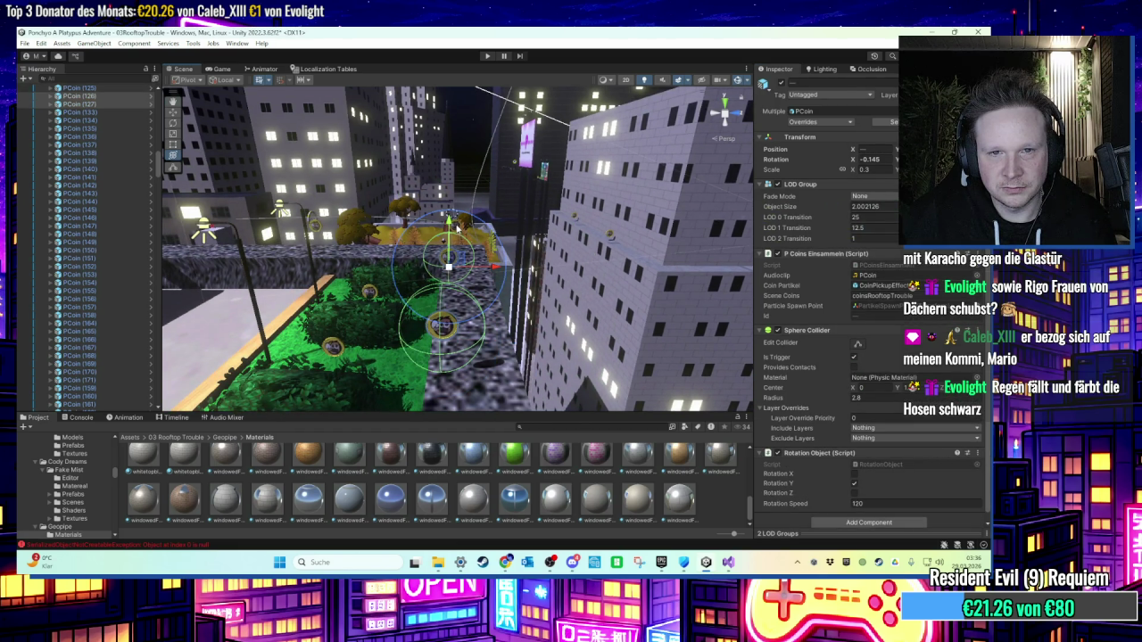
{"action": "left_click_drag", "start_coordinate": [482, 223], "coordinate": [462, 293]}
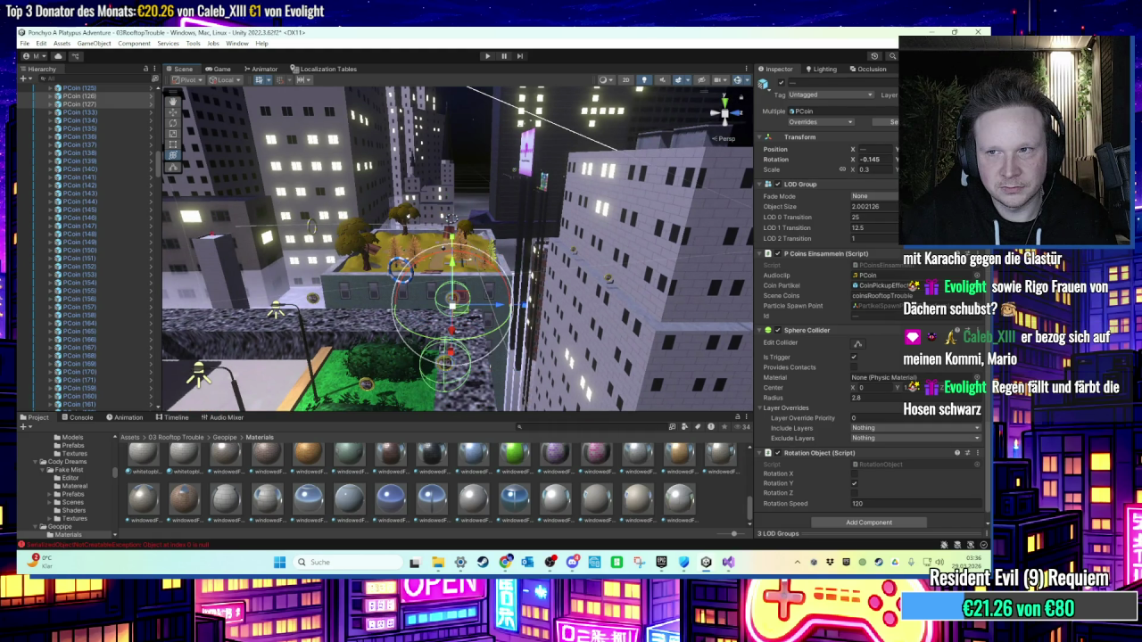
{"action": "left_click_drag", "start_coordinate": [583, 205], "coordinate": [488, 177]}
{"action": "left_click", "coordinate": [488, 177]}
{"action": "scroll", "coordinate": [497, 194], "scroll_direction": "down", "scroll_amount": 5}
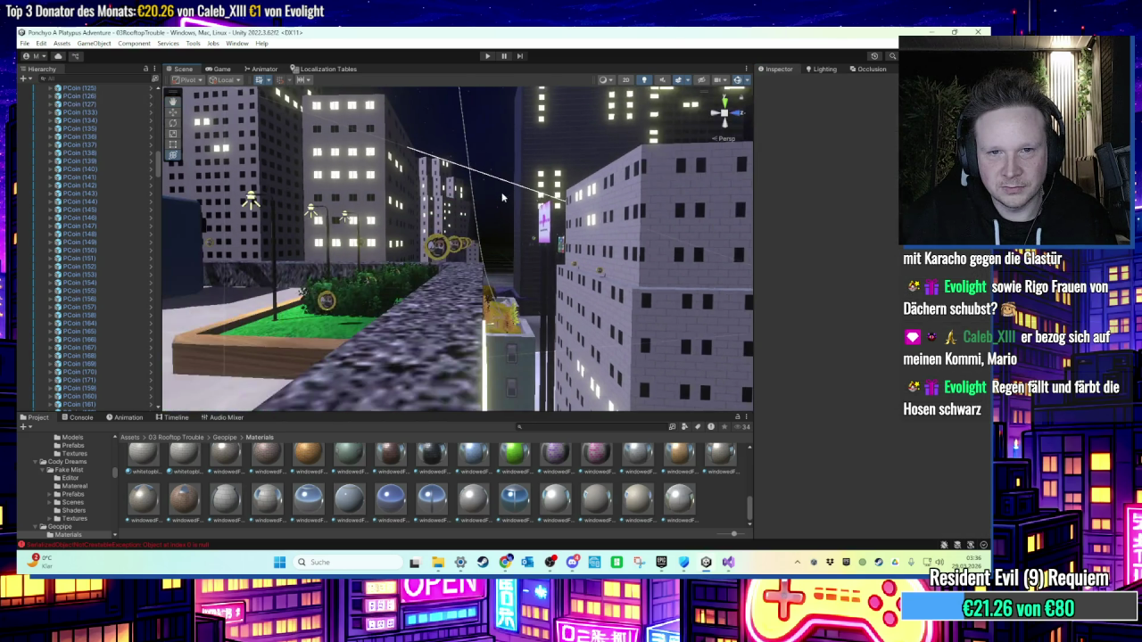
{"action": "mouse_move", "coordinate": [513, 212]}
{"action": "left_mouse_down"}
{"action": "mouse_move", "coordinate": [532, 268]}
{"action": "mouse_move", "coordinate": [547, 262]}
{"action": "mouse_move", "coordinate": [464, 271]}
{"action": "mouse_move", "coordinate": [527, 234]}
{"action": "mouse_move", "coordinate": [521, 221]}
{"action": "mouse_move", "coordinate": [490, 237]}
{"action": "mouse_move", "coordinate": [540, 233]}
{"action": "mouse_move", "coordinate": [527, 215]}
{"action": "mouse_move", "coordinate": [460, 246]}
{"action": "mouse_move", "coordinate": [645, 246]}
{"action": "mouse_move", "coordinate": [591, 245]}
{"action": "mouse_move", "coordinate": [644, 226]}
{"action": "mouse_move", "coordinate": [535, 235]}
{"action": "left_mouse_up"}
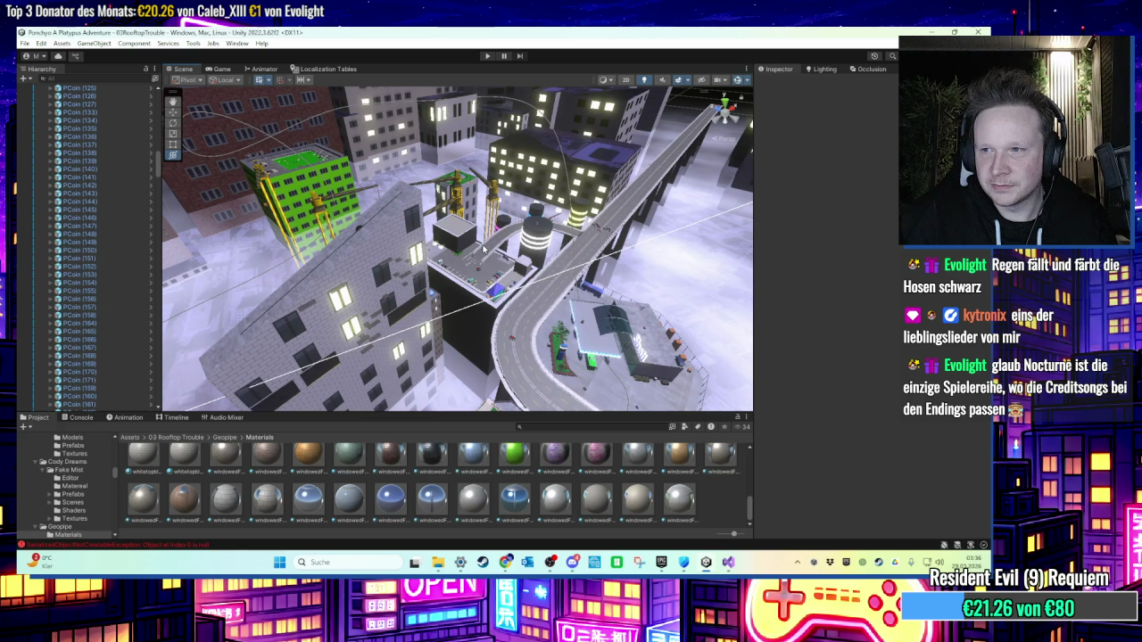
{"action": "mouse_move", "coordinate": [377, 279]}
{"action": "left_mouse_down"}
{"action": "mouse_move", "coordinate": [377, 230]}
{"action": "mouse_move", "coordinate": [386, 237]}
{"action": "mouse_move", "coordinate": [374, 234]}
{"action": "mouse_move", "coordinate": [406, 195]}
{"action": "mouse_move", "coordinate": [466, 195]}
{"action": "mouse_move", "coordinate": [520, 215]}
{"action": "mouse_move", "coordinate": [503, 239]}
{"action": "left_mouse_up"}
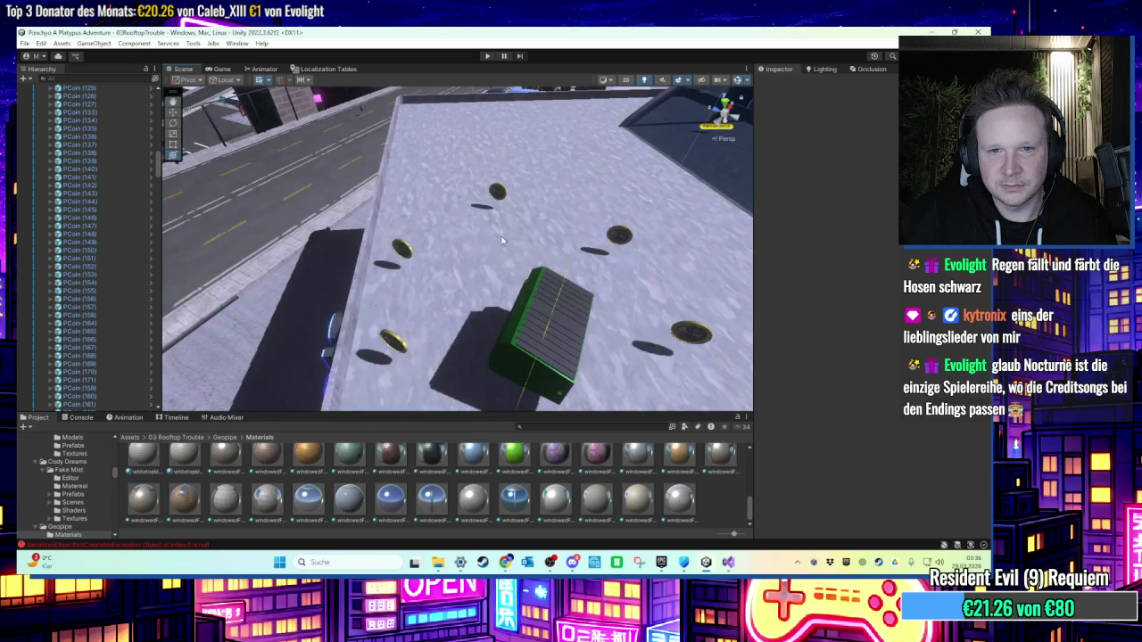
Step: Shift the Muelltonne bin along its X axis to position 152.94
{"action": "left_click", "coordinate": [558, 333]}
{"action": "scroll", "coordinate": [106, 318], "scroll_direction": "down", "scroll_amount": 2}
{"action": "scroll", "coordinate": [99, 340], "scroll_direction": "down", "scroll_amount": 2}
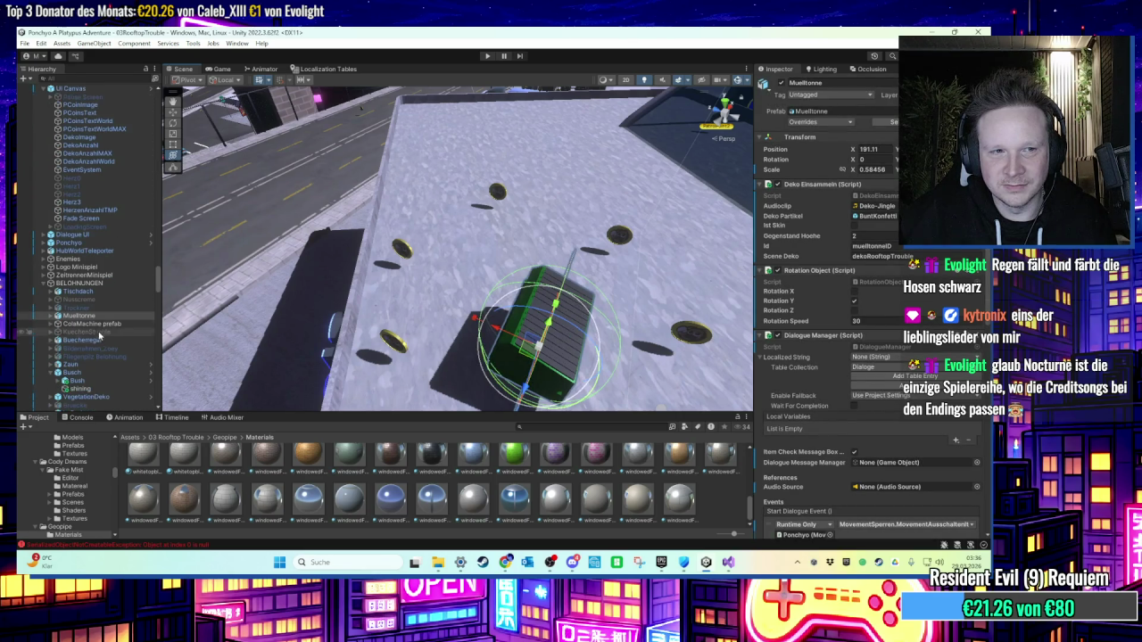
{"action": "scroll", "coordinate": [183, 370], "scroll_direction": "down", "scroll_amount": 10}
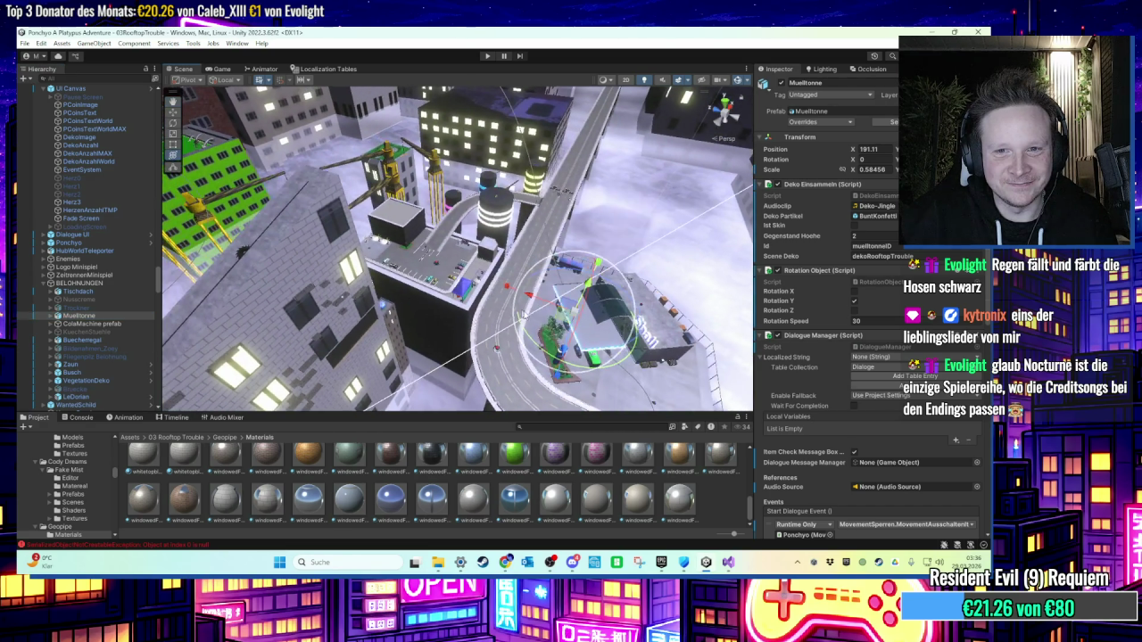
{"action": "left_click_drag", "start_coordinate": [527, 318], "coordinate": [548, 347]}
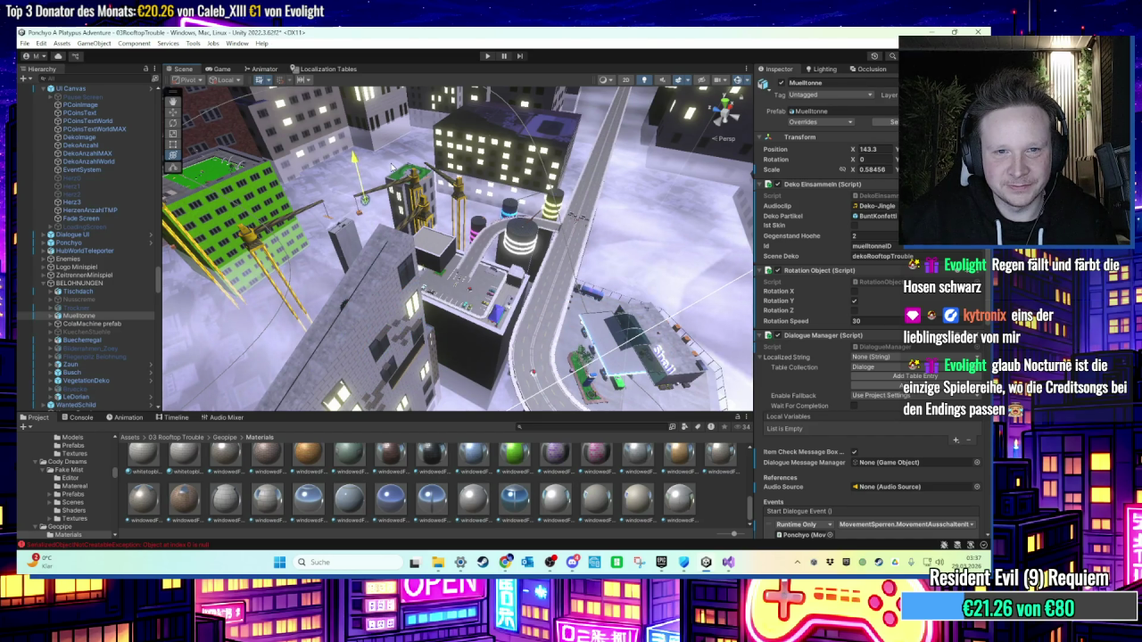
{"action": "left_click_drag", "start_coordinate": [408, 208], "coordinate": [386, 297]}
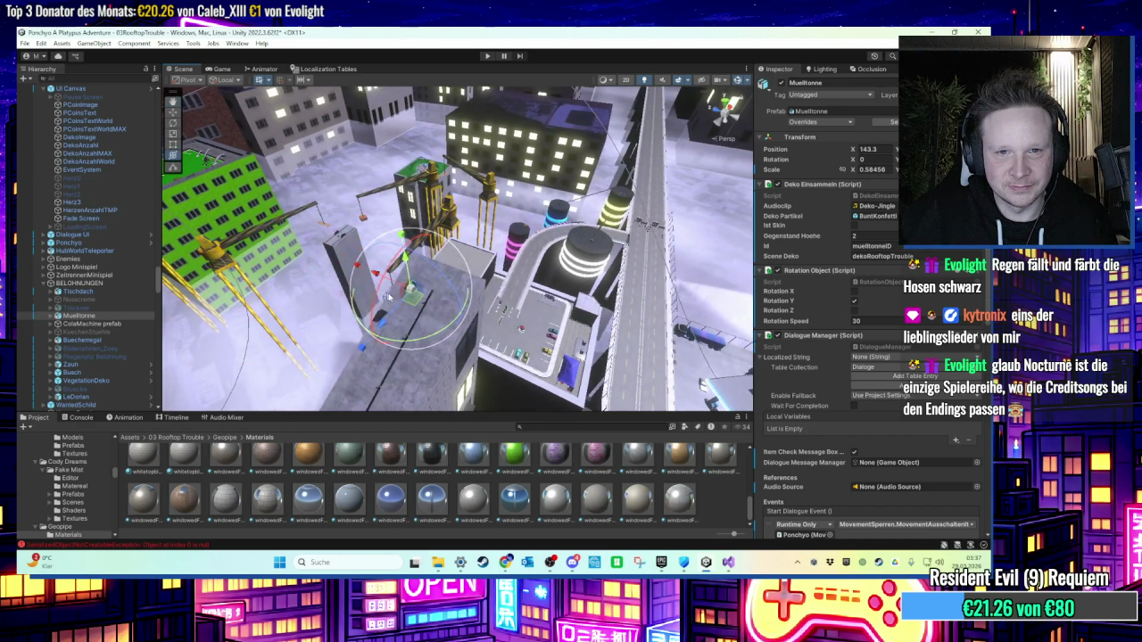
{"action": "mouse_move", "coordinate": [450, 280]}
{"action": "left_mouse_down"}
{"action": "mouse_move", "coordinate": [473, 288]}
{"action": "mouse_move", "coordinate": [434, 263]}
{"action": "left_mouse_up"}
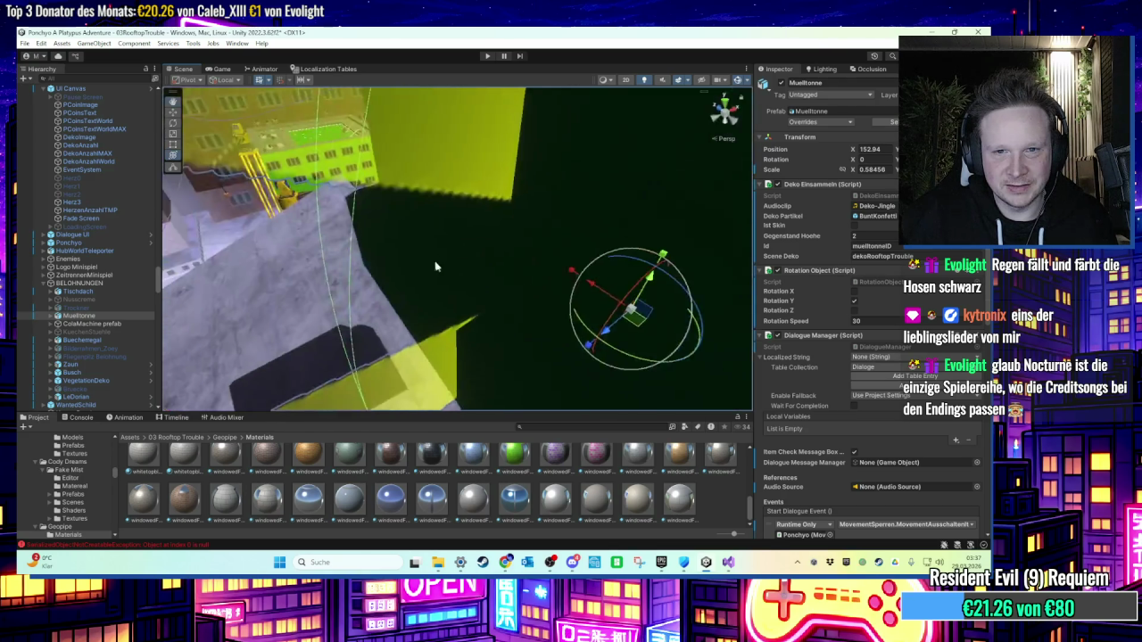
{"action": "left_click_drag", "start_coordinate": [543, 327], "coordinate": [315, 228]}
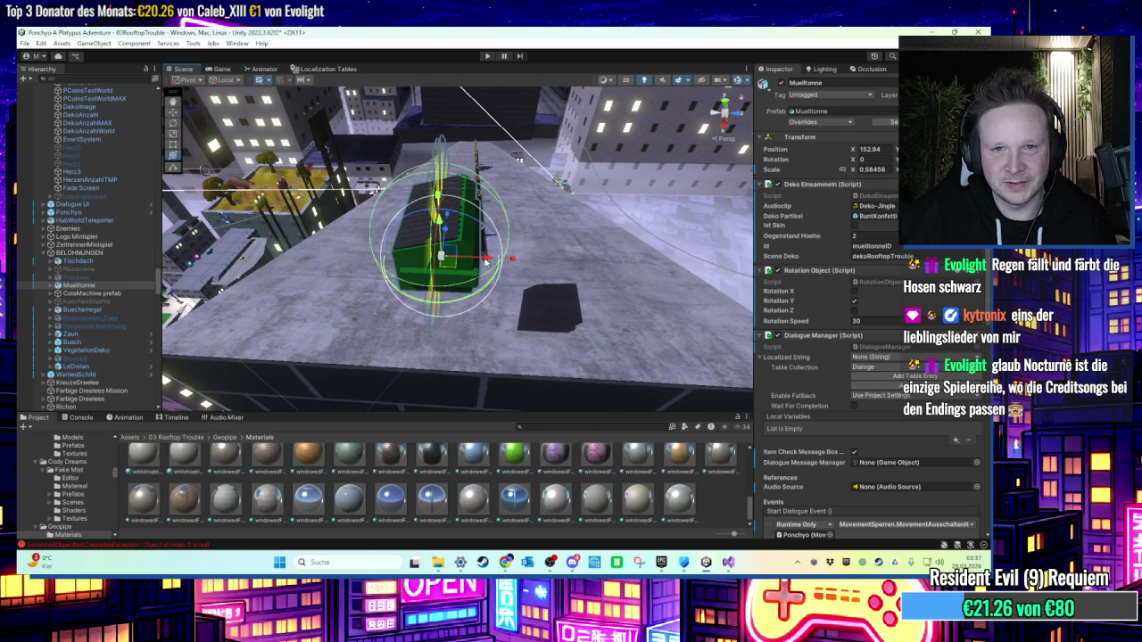
{"action": "left_click_drag", "start_coordinate": [487, 261], "coordinate": [518, 262]}
{"action": "mouse_move", "coordinate": [447, 254]}
{"action": "left_mouse_down"}
{"action": "mouse_move", "coordinate": [518, 165]}
{"action": "mouse_move", "coordinate": [472, 279]}
{"action": "mouse_move", "coordinate": [466, 225]}
{"action": "mouse_move", "coordinate": [432, 175]}
{"action": "mouse_move", "coordinate": [508, 202]}
{"action": "left_mouse_up"}
{"action": "left_click", "coordinate": [499, 218]}
{"action": "key", "text": "f"}
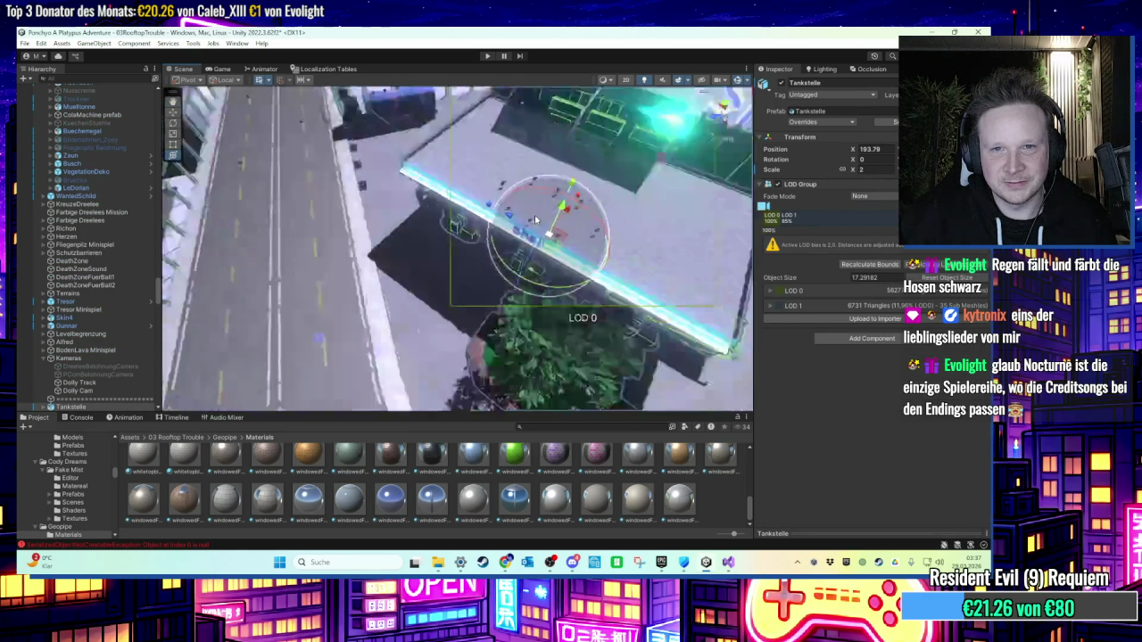
{"action": "scroll", "coordinate": [487, 234], "scroll_direction": "down", "scroll_amount": 10}
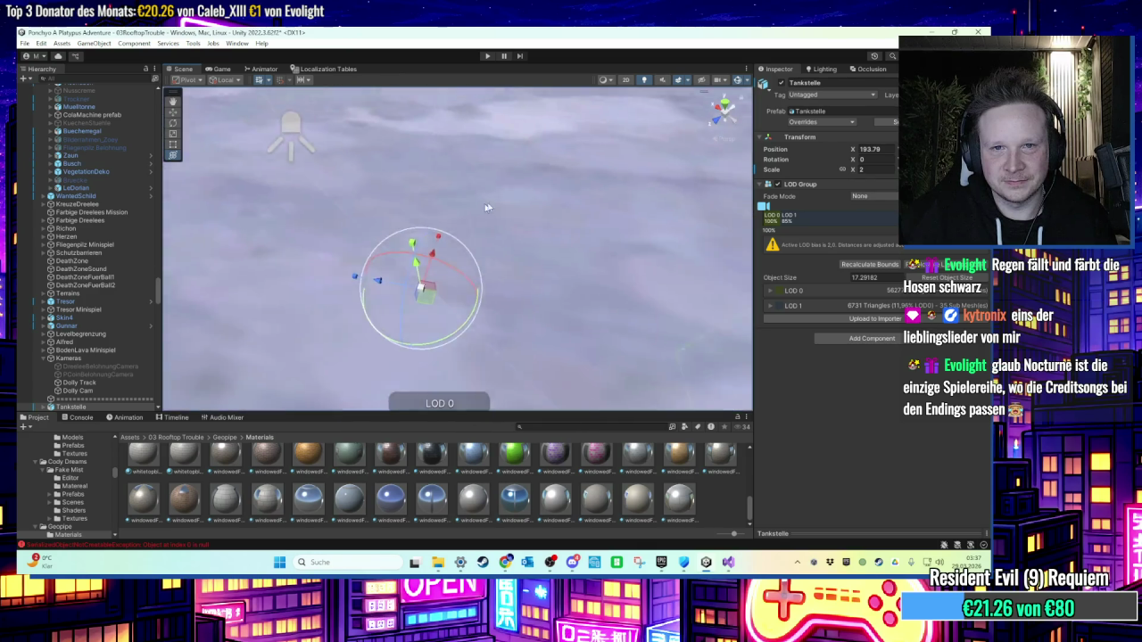
{"action": "scroll", "coordinate": [482, 158], "scroll_direction": "up", "scroll_amount": 8}
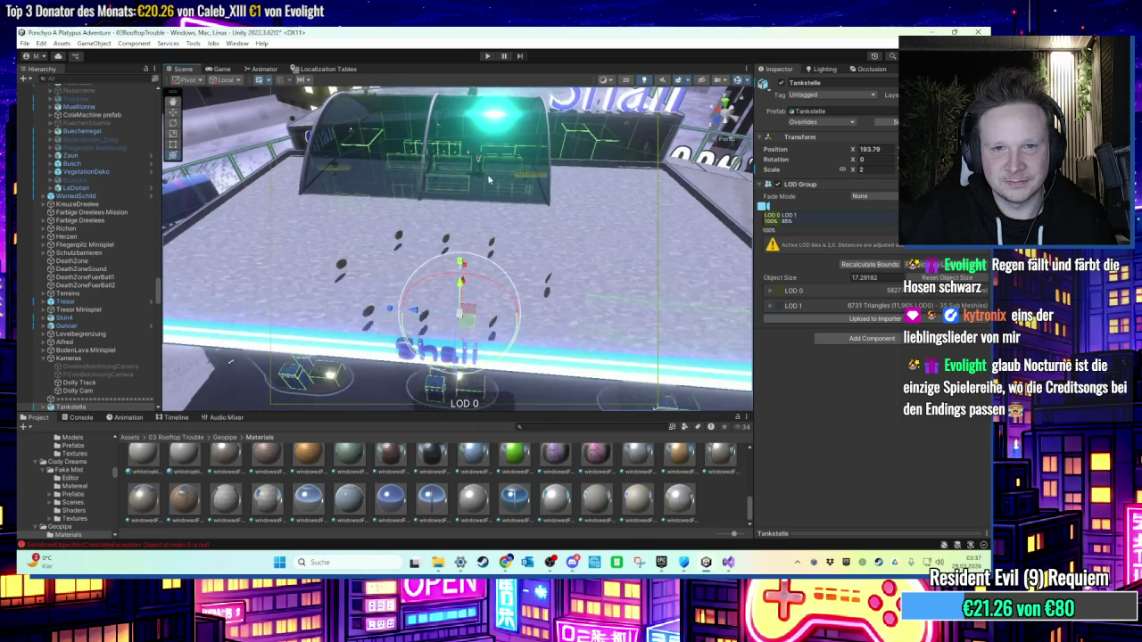
{"action": "scroll", "coordinate": [505, 196], "scroll_direction": "down", "scroll_amount": 5}
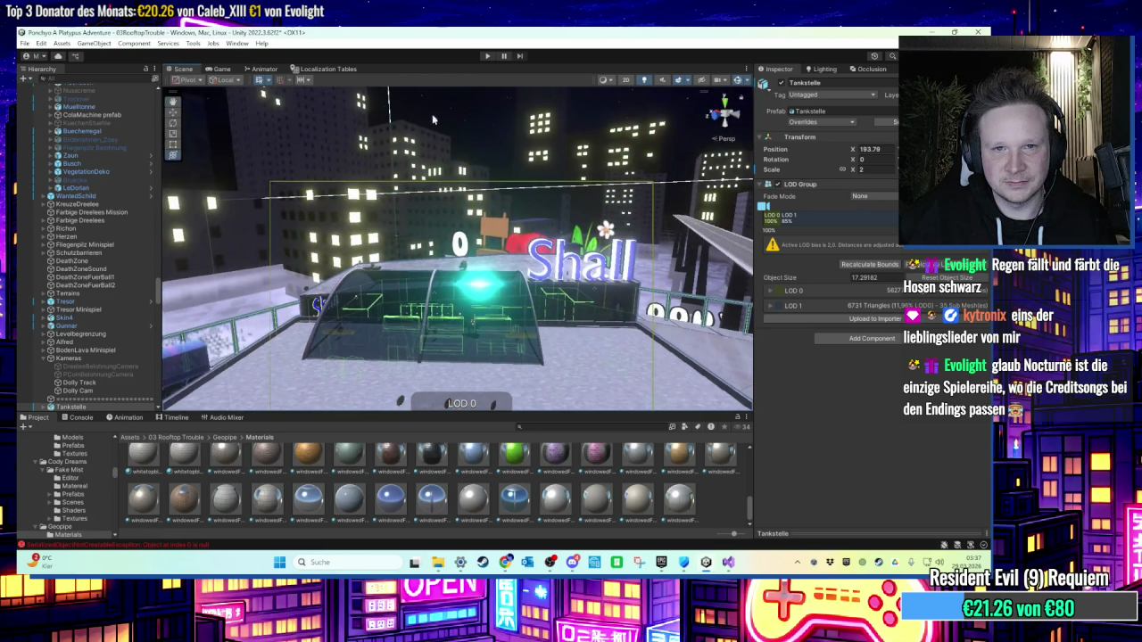
{"action": "left_click", "coordinate": [476, 232]}
{"action": "left_click", "coordinate": [476, 232]}
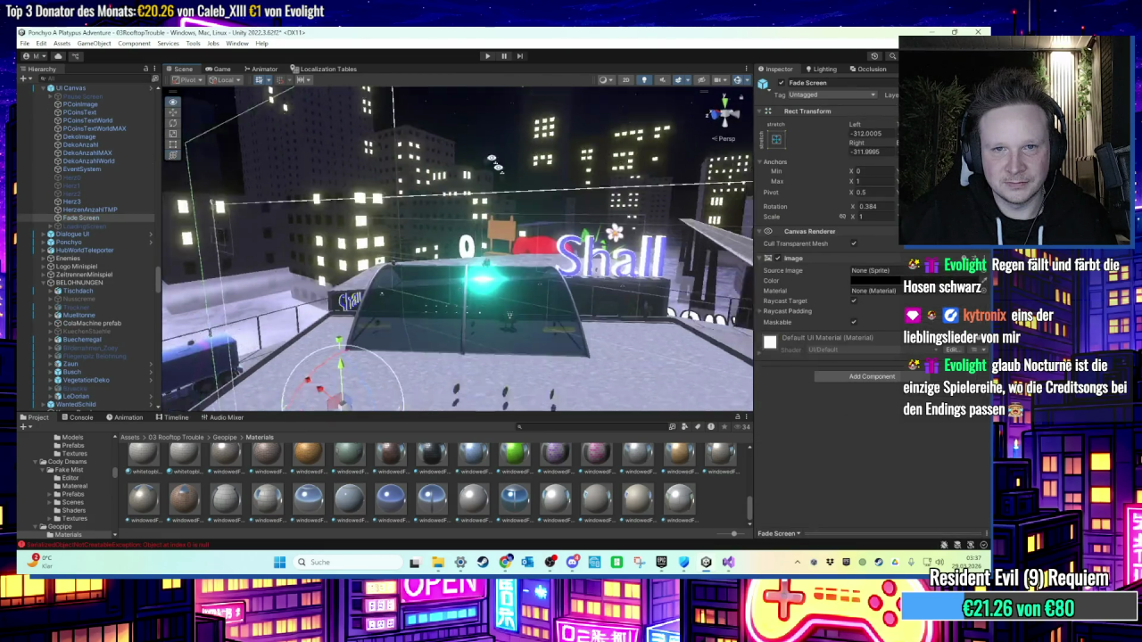
{"action": "mouse_move", "coordinate": [382, 114]}
{"action": "left_mouse_down"}
{"action": "mouse_move", "coordinate": [444, 289]}
{"action": "mouse_move", "coordinate": [482, 232]}
{"action": "left_mouse_up"}
{"action": "left_click_drag", "start_coordinate": [524, 163], "coordinate": [461, 205]}
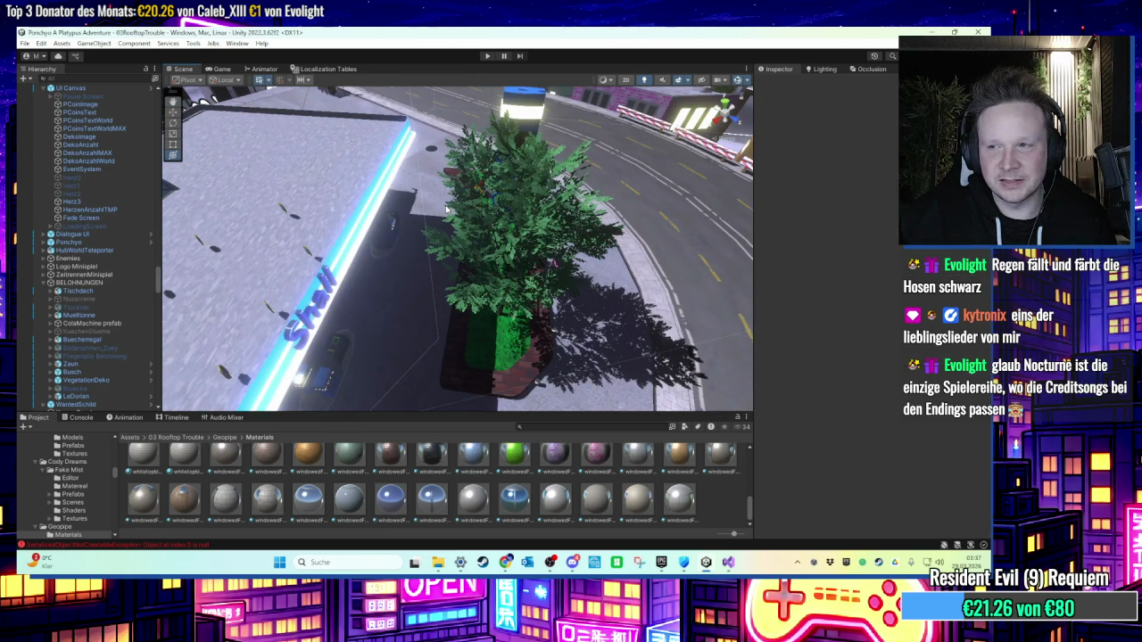
{"action": "mouse_move", "coordinate": [312, 180]}
{"action": "left_mouse_down"}
{"action": "mouse_move", "coordinate": [462, 150]}
{"action": "mouse_move", "coordinate": [512, 254]}
{"action": "mouse_move", "coordinate": [592, 244]}
{"action": "mouse_move", "coordinate": [543, 208]}
{"action": "mouse_move", "coordinate": [452, 172]}
{"action": "mouse_move", "coordinate": [476, 191]}
{"action": "mouse_move", "coordinate": [300, 151]}
{"action": "mouse_move", "coordinate": [359, 95]}
{"action": "mouse_move", "coordinate": [451, 246]}
{"action": "left_mouse_up"}
Step: Select and frame two coins beside the rooftop planter
{"action": "left_click", "coordinate": [559, 321]}
{"action": "left_click_drag", "start_coordinate": [558, 321], "coordinate": [466, 319]}
{"action": "left_click", "coordinate": [437, 332], "text": "ctrl"}
{"action": "key", "text": "f"}
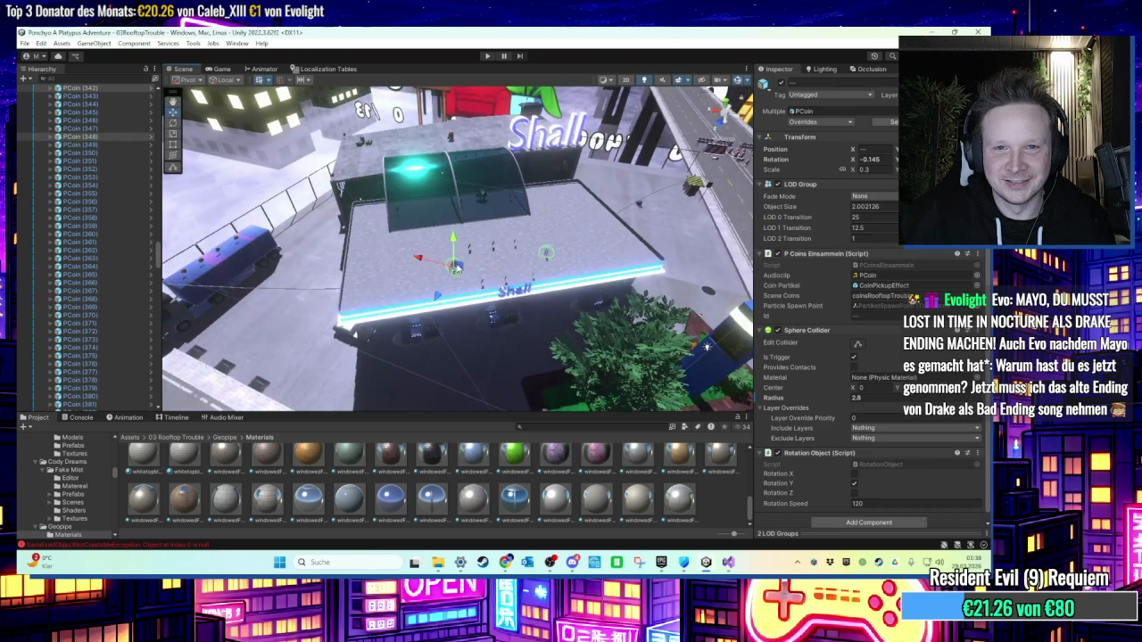
{"action": "key", "text": "f"}
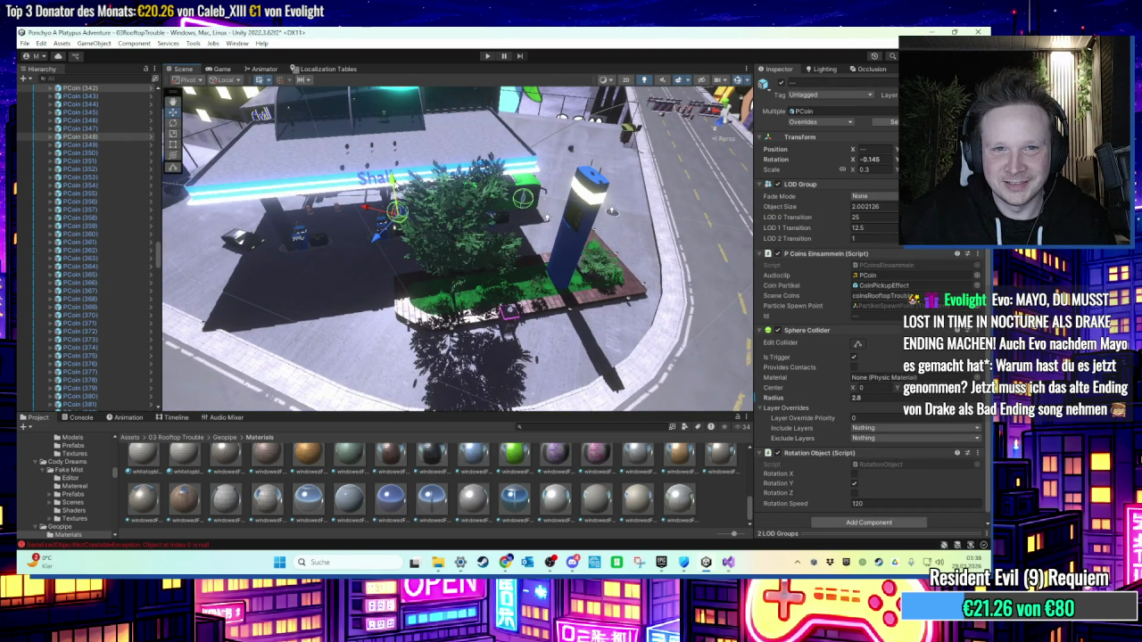
{"action": "scroll", "coordinate": [416, 292], "scroll_direction": "down", "scroll_amount": 5}
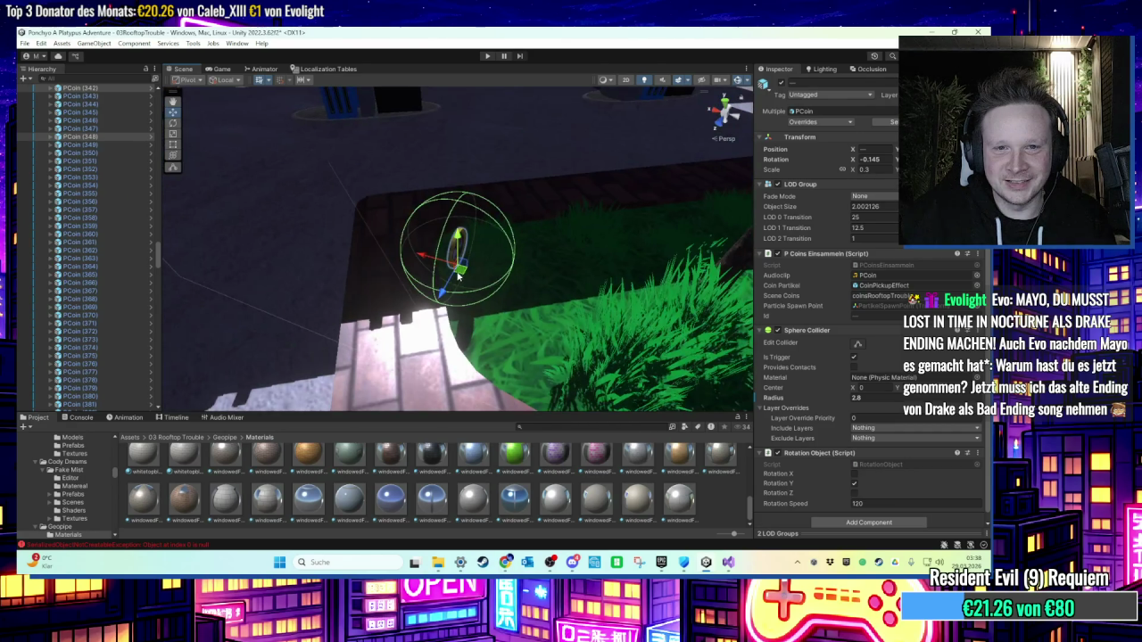
{"action": "mouse_move", "coordinate": [536, 301]}
{"action": "left_mouse_down"}
{"action": "mouse_move", "coordinate": [410, 271]}
{"action": "mouse_move", "coordinate": [446, 259]}
{"action": "mouse_move", "coordinate": [383, 237]}
{"action": "mouse_move", "coordinate": [567, 223]}
{"action": "mouse_move", "coordinate": [437, 209]}
{"action": "mouse_move", "coordinate": [353, 268]}
{"action": "mouse_move", "coordinate": [507, 138]}
{"action": "mouse_move", "coordinate": [382, 163]}
{"action": "mouse_move", "coordinate": [361, 190]}
{"action": "mouse_move", "coordinate": [408, 265]}
{"action": "mouse_move", "coordinate": [506, 238]}
{"action": "mouse_move", "coordinate": [443, 231]}
{"action": "mouse_move", "coordinate": [471, 264]}
{"action": "mouse_move", "coordinate": [482, 229]}
{"action": "left_mouse_up"}
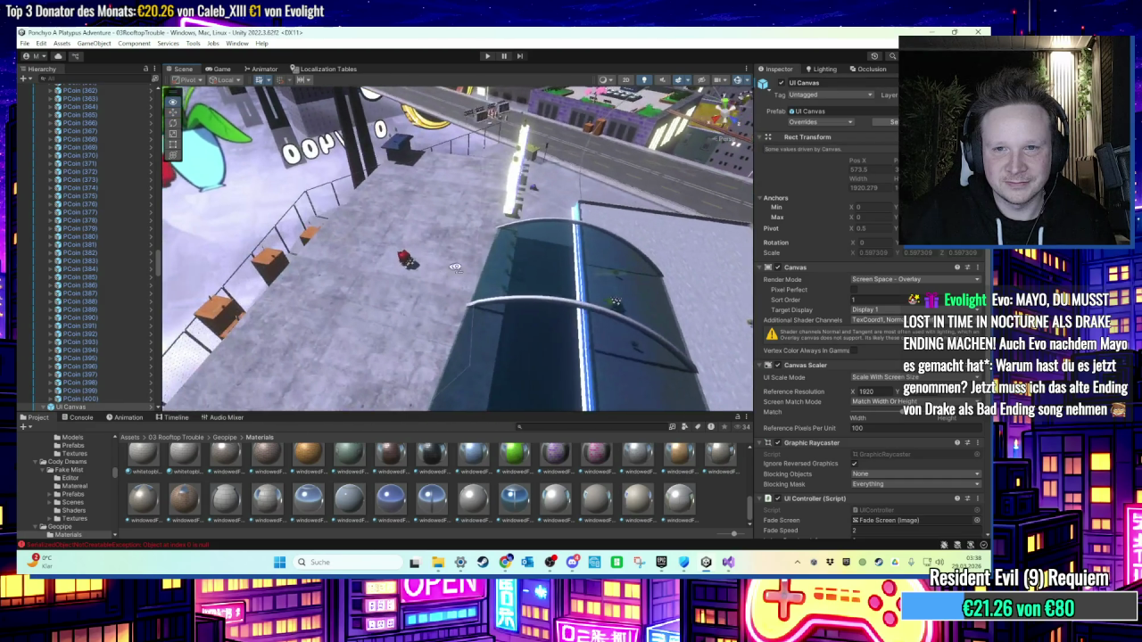
Step: Select and frame Enemy Dreelee (3) to show its three patrol points
{"action": "left_click", "coordinate": [379, 273]}
{"action": "key", "text": "f"}
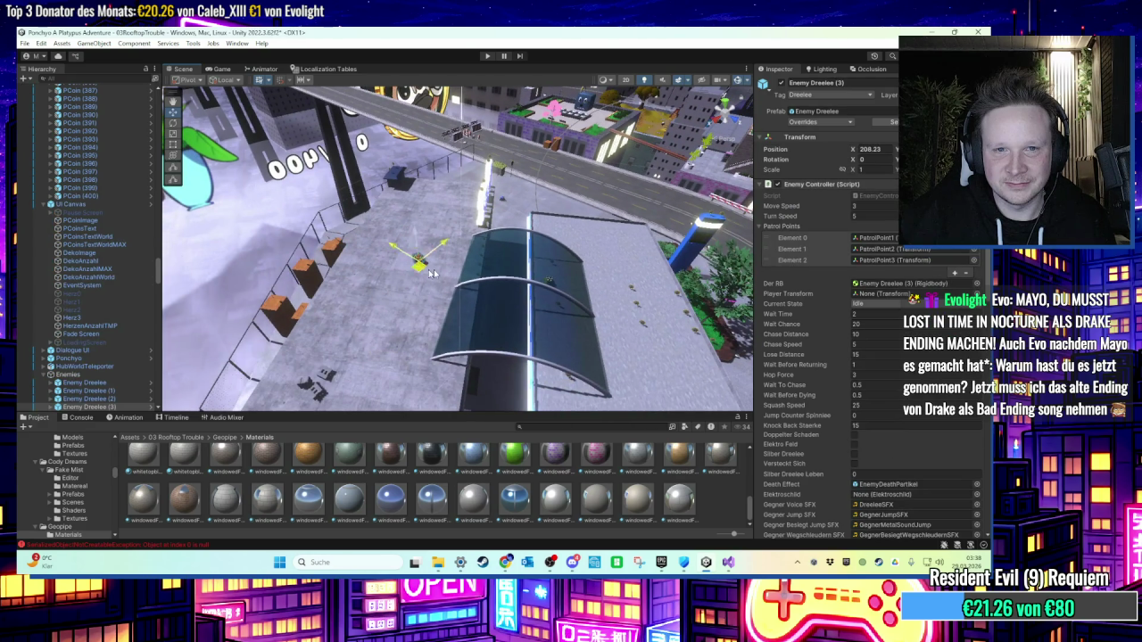
{"action": "left_click_drag", "start_coordinate": [630, 288], "coordinate": [527, 252]}
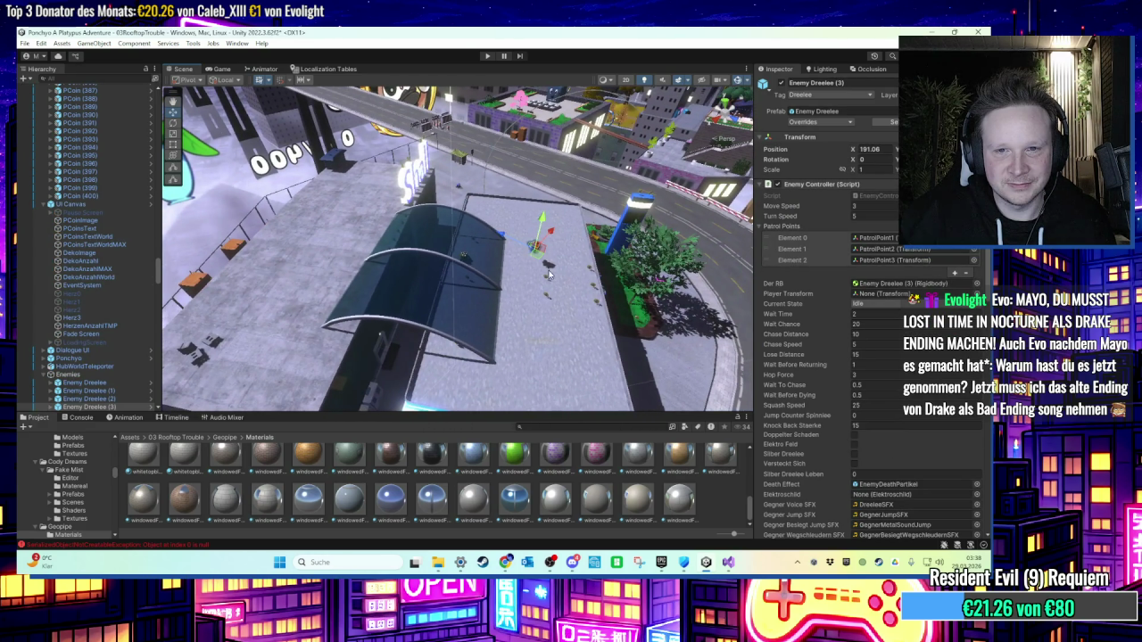
Step: Orbit the Scene view to a top-down view of Enemy Dreelee (3)
{"action": "scroll", "coordinate": [507, 247], "scroll_direction": "up", "scroll_amount": 3}
{"action": "scroll", "coordinate": [508, 246], "scroll_direction": "up", "scroll_amount": 3}
{"action": "scroll", "coordinate": [520, 296], "scroll_direction": "down", "scroll_amount": 4}
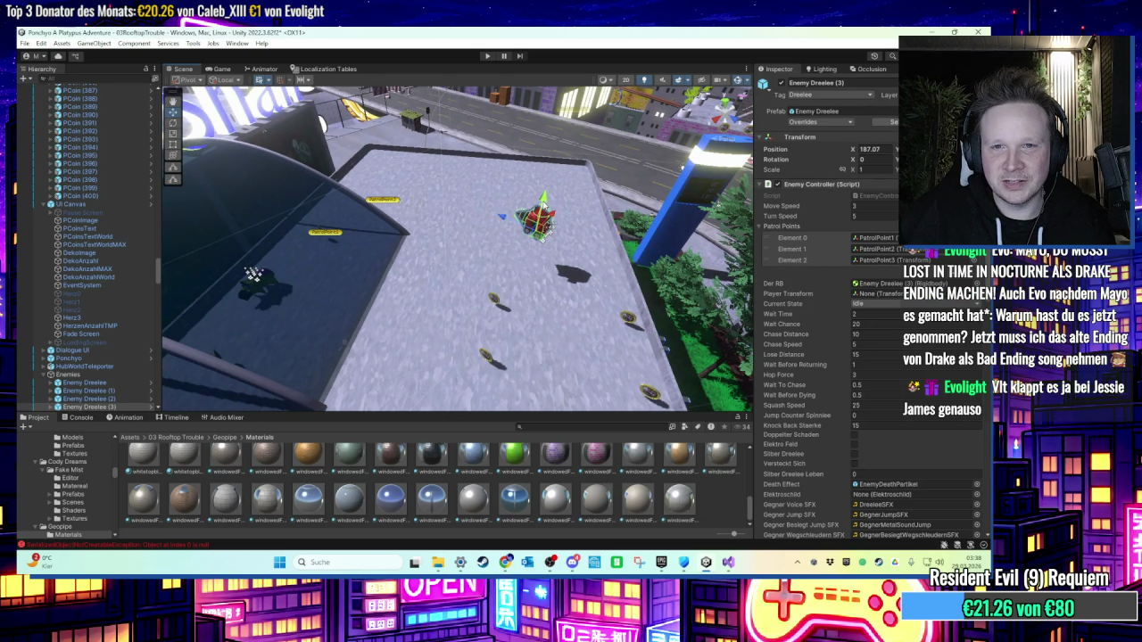
{"action": "scroll", "coordinate": [554, 247], "scroll_direction": "up", "scroll_amount": 5}
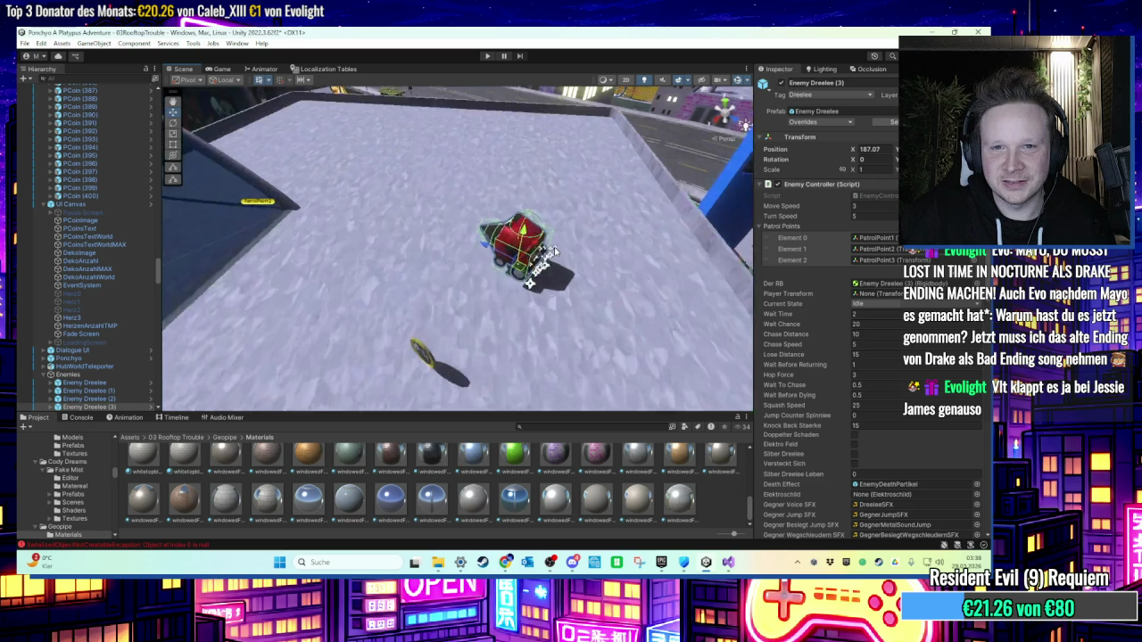
{"action": "scroll", "coordinate": [407, 161], "scroll_direction": "down", "scroll_amount": 2}
{"action": "mouse_move", "coordinate": [407, 162]}
{"action": "left_mouse_down"}
{"action": "mouse_move", "coordinate": [500, 273]}
{"action": "mouse_move", "coordinate": [202, 310]}
{"action": "left_mouse_up"}
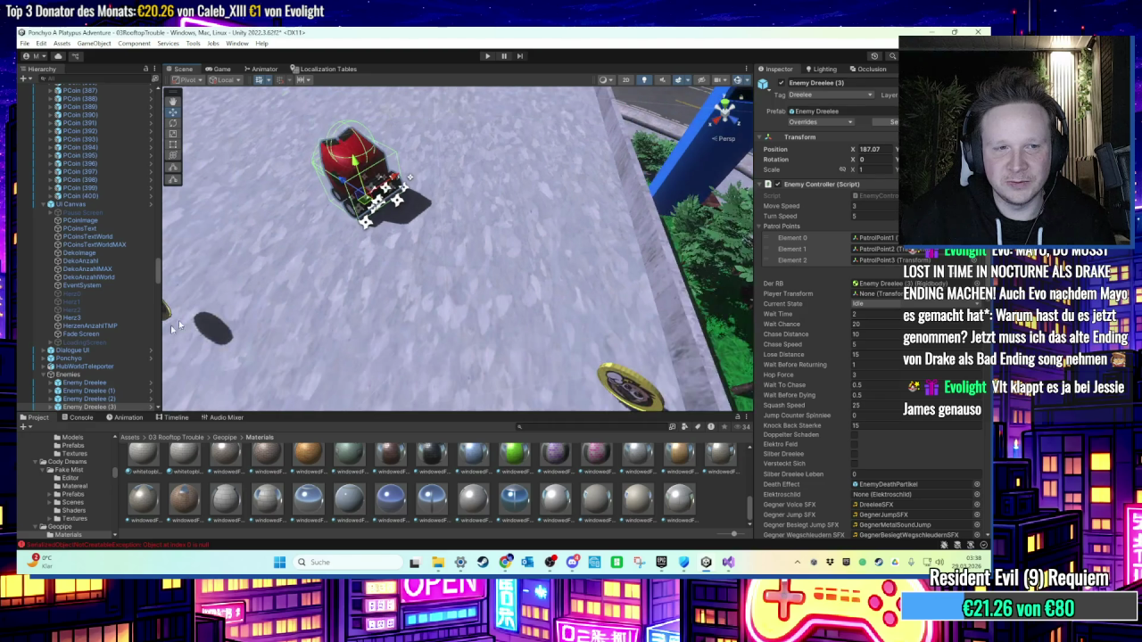
{"action": "scroll", "coordinate": [101, 334], "scroll_direction": "down", "scroll_amount": 3}
Step: Select the Dreelee model and frame PatrolPoint1 and PatrolPoint2 from a low rooftop view
{"action": "left_click", "coordinate": [65, 295]}
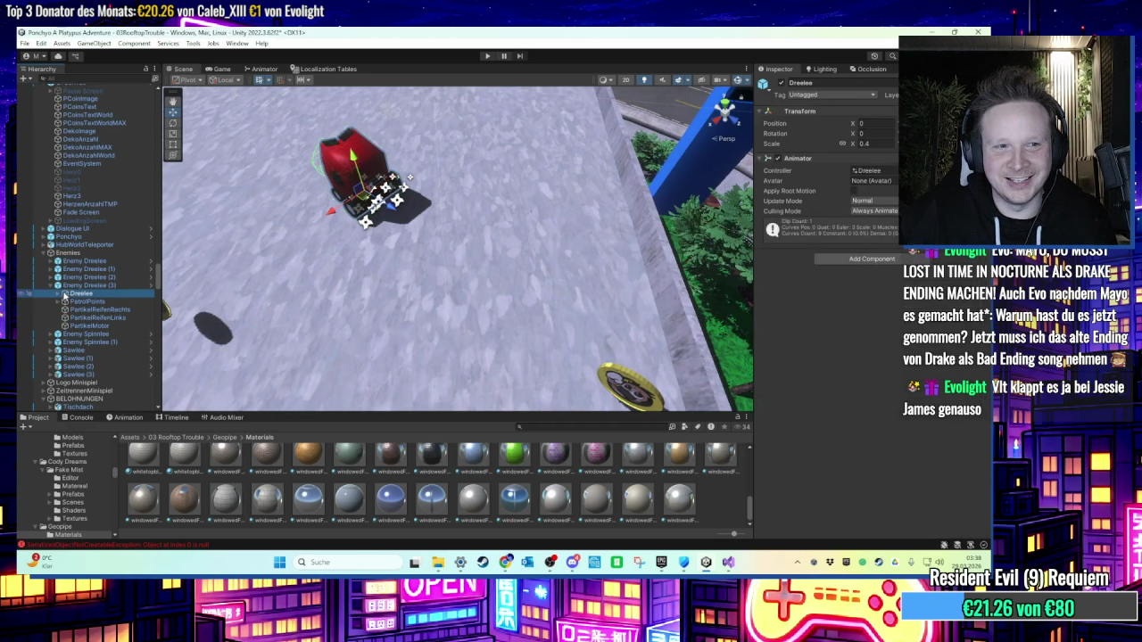
{"action": "scroll", "coordinate": [402, 268], "scroll_direction": "down", "scroll_amount": 3}
{"action": "mouse_move", "coordinate": [401, 267]}
{"action": "left_mouse_down"}
{"action": "mouse_move", "coordinate": [569, 202]}
{"action": "mouse_move", "coordinate": [502, 253]}
{"action": "mouse_move", "coordinate": [407, 236]}
{"action": "mouse_move", "coordinate": [389, 147]}
{"action": "left_mouse_up"}
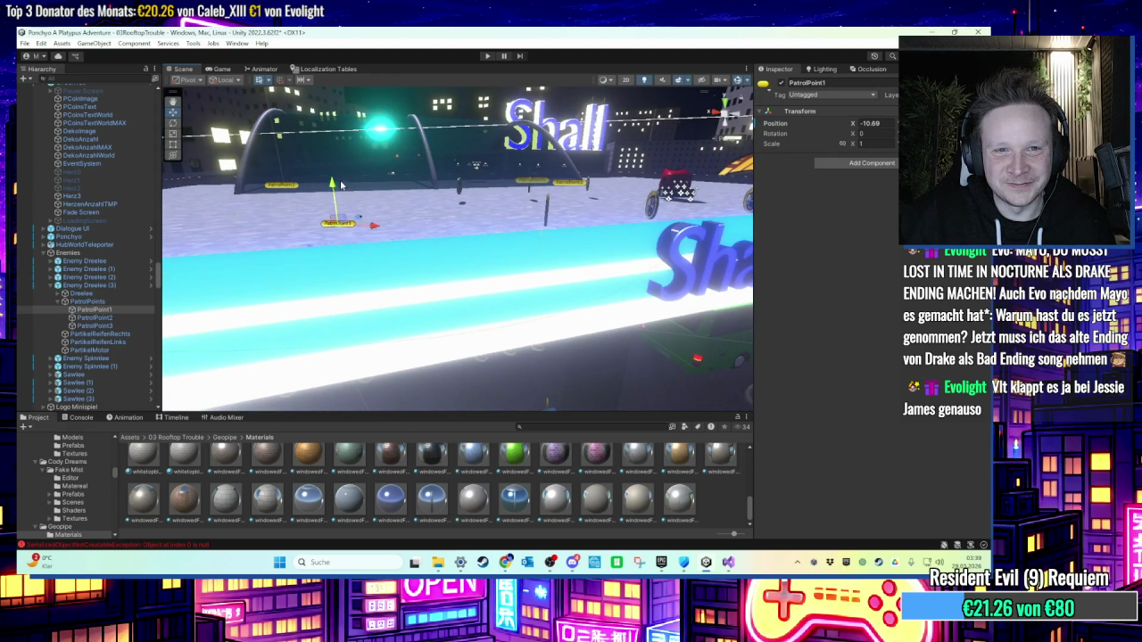
{"action": "key", "text": "f"}
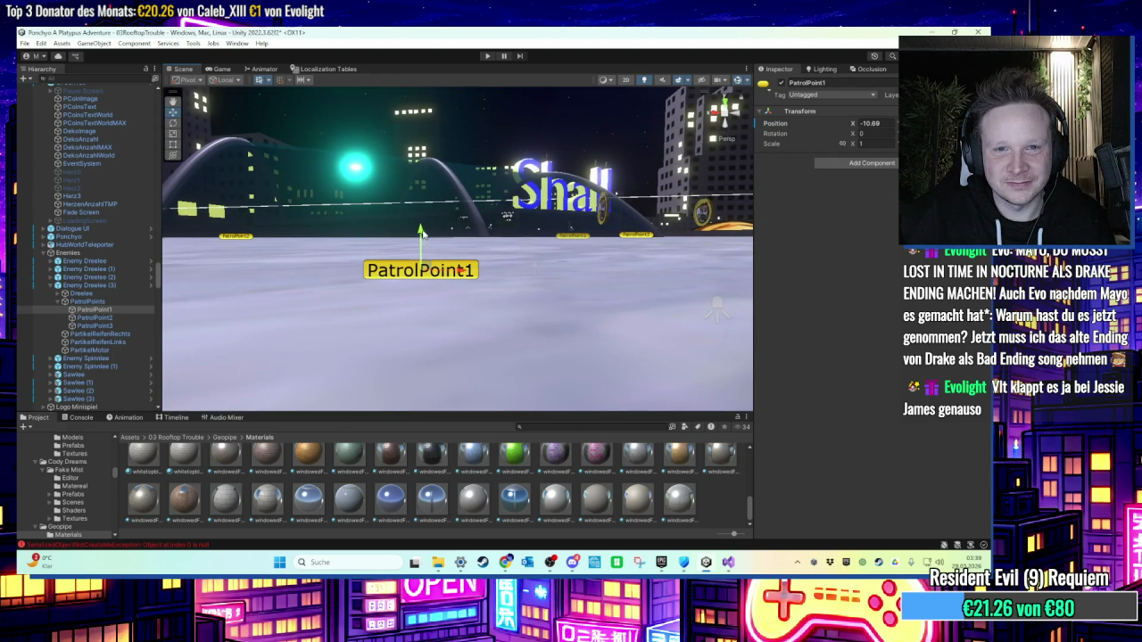
{"action": "scroll", "coordinate": [530, 219], "scroll_direction": "down", "scroll_amount": 1}
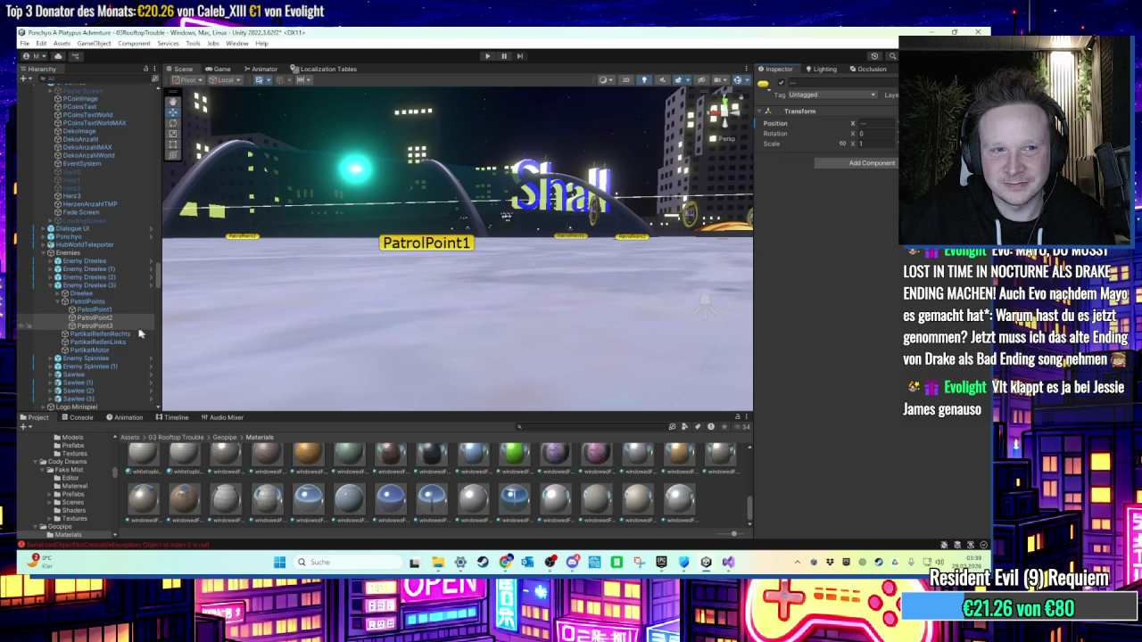
{"action": "key", "text": "f"}
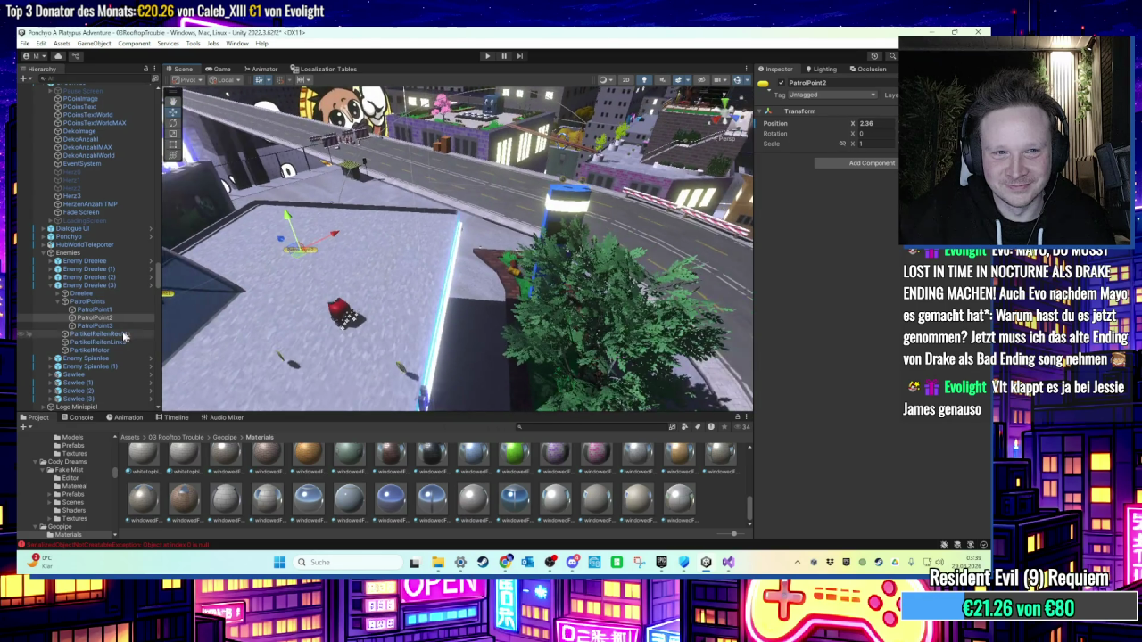
Step: Frame PatrolPoint3 and drag it onto the Tankstelle roof, keeping X at 7.78
{"action": "left_click", "coordinate": [93, 326]}
{"action": "key", "text": "f"}
{"action": "mouse_move", "coordinate": [515, 183]}
{"action": "left_mouse_down"}
{"action": "mouse_move", "coordinate": [511, 249]}
{"action": "mouse_move", "coordinate": [505, 238]}
{"action": "mouse_move", "coordinate": [472, 274]}
{"action": "mouse_move", "coordinate": [483, 320]}
{"action": "left_mouse_up"}
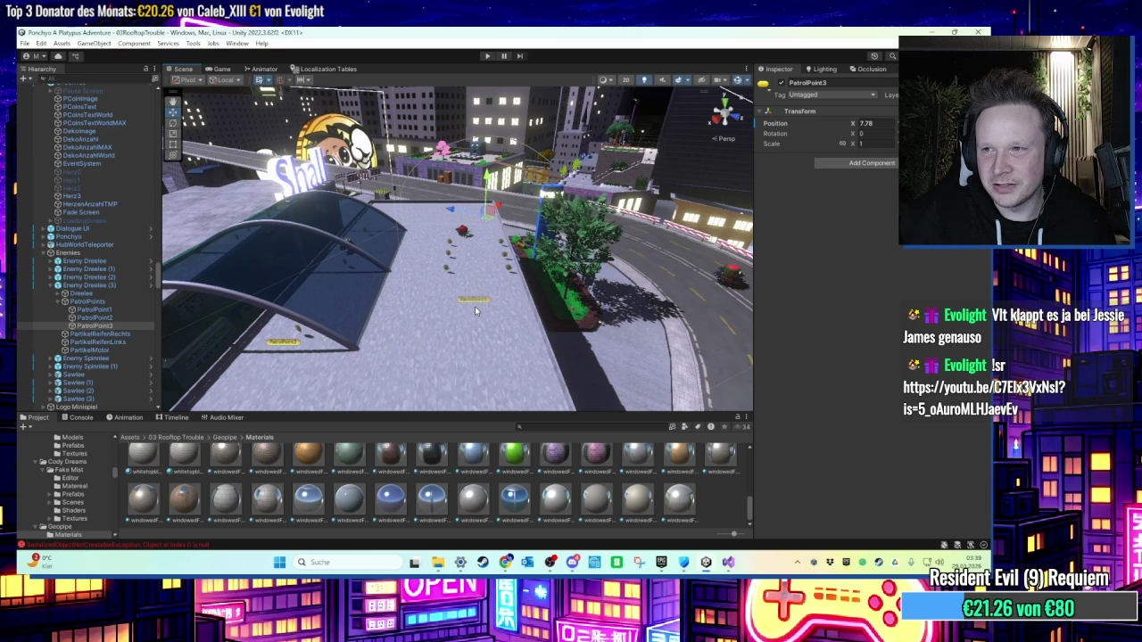
{"action": "mouse_move", "coordinate": [476, 309]}
{"action": "left_mouse_down"}
{"action": "mouse_move", "coordinate": [474, 239]}
{"action": "mouse_move", "coordinate": [496, 230]}
{"action": "mouse_move", "coordinate": [454, 248]}
{"action": "mouse_move", "coordinate": [407, 209]}
{"action": "mouse_move", "coordinate": [462, 186]}
{"action": "mouse_move", "coordinate": [533, 216]}
{"action": "mouse_move", "coordinate": [451, 248]}
{"action": "mouse_move", "coordinate": [491, 256]}
{"action": "mouse_move", "coordinate": [554, 217]}
{"action": "mouse_move", "coordinate": [532, 228]}
{"action": "left_mouse_up"}
{"action": "scroll", "coordinate": [461, 243], "scroll_direction": "down", "scroll_amount": 2}
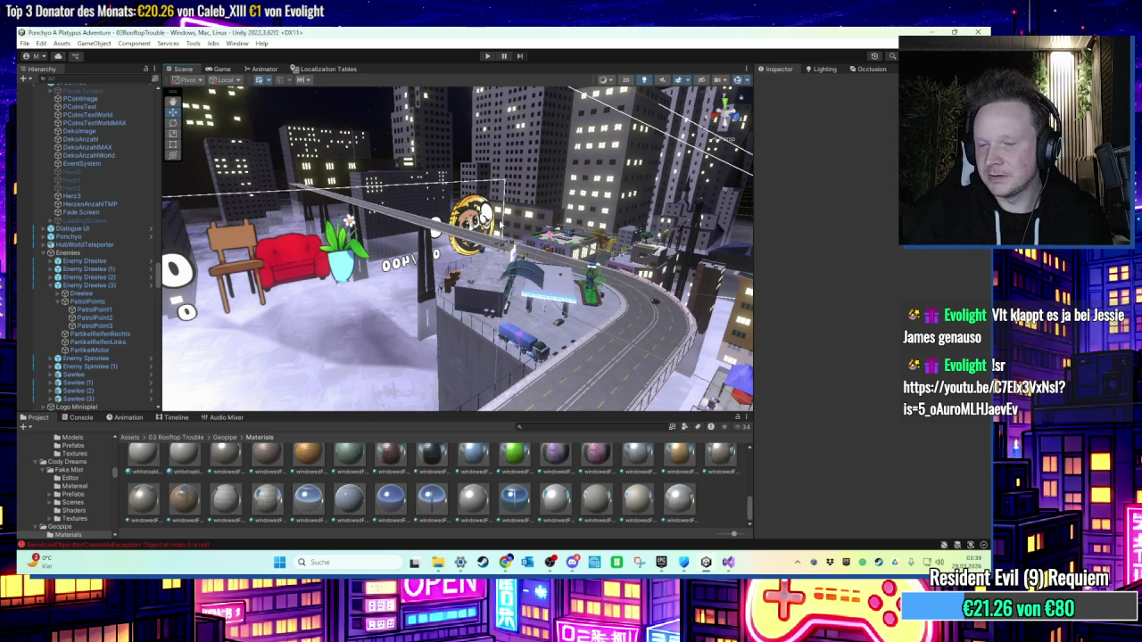
{"action": "mouse_move", "coordinate": [363, 215]}
{"action": "left_mouse_down"}
{"action": "mouse_move", "coordinate": [456, 278]}
{"action": "mouse_move", "coordinate": [411, 253]}
{"action": "mouse_move", "coordinate": [570, 224]}
{"action": "mouse_move", "coordinate": [402, 286]}
{"action": "left_mouse_up"}
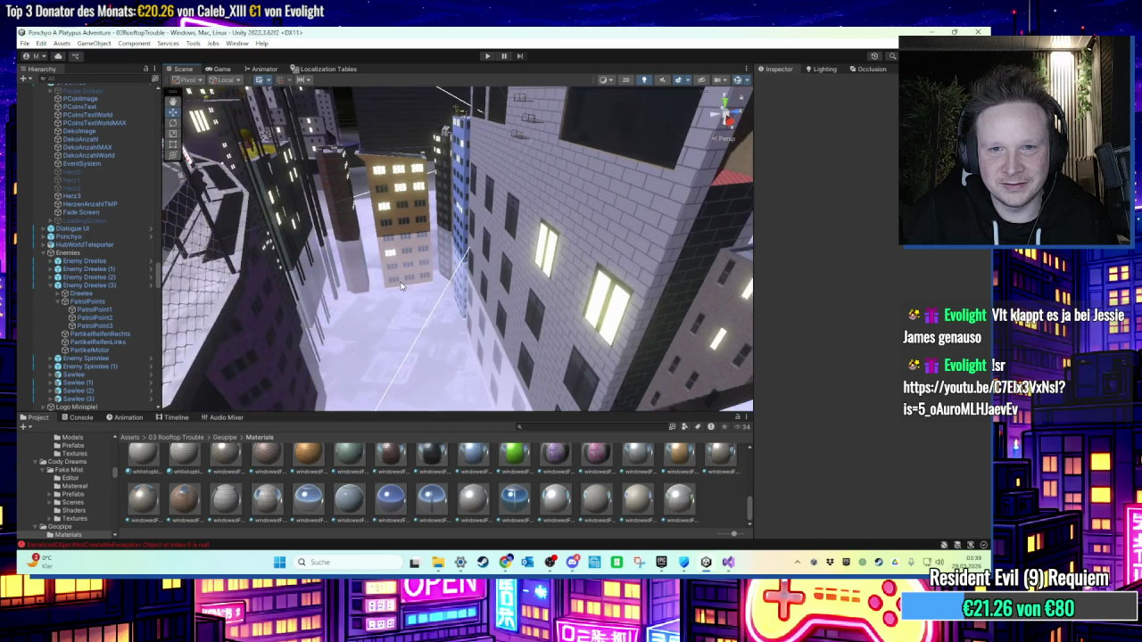
{"action": "scroll", "coordinate": [410, 285], "scroll_direction": "down", "scroll_amount": 5}
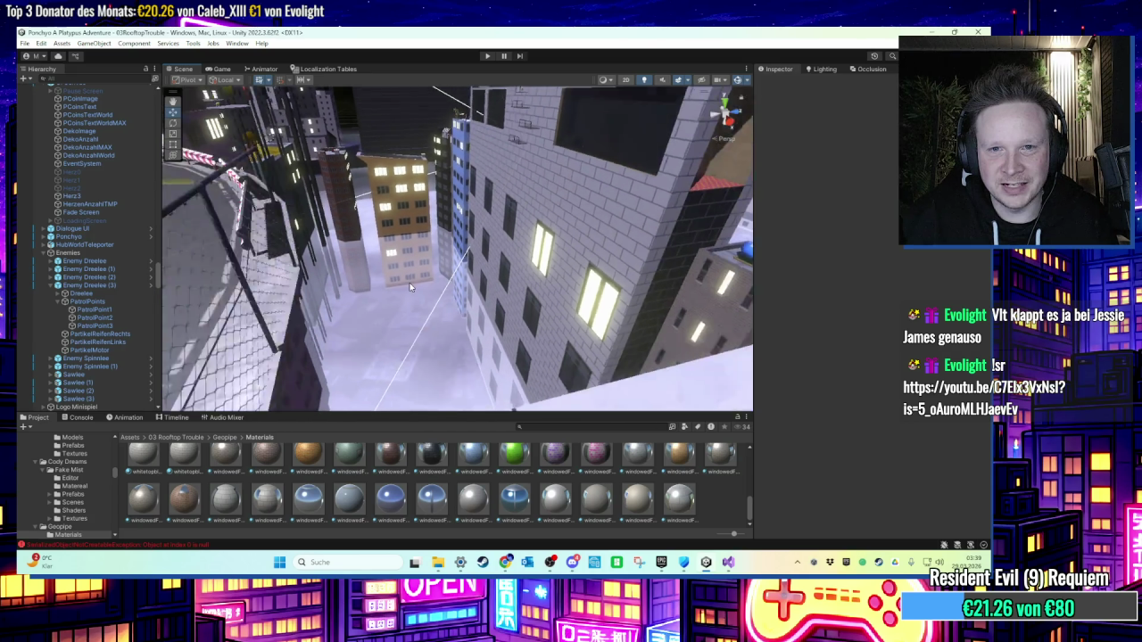
{"action": "scroll", "coordinate": [412, 285], "scroll_direction": "down", "scroll_amount": 8}
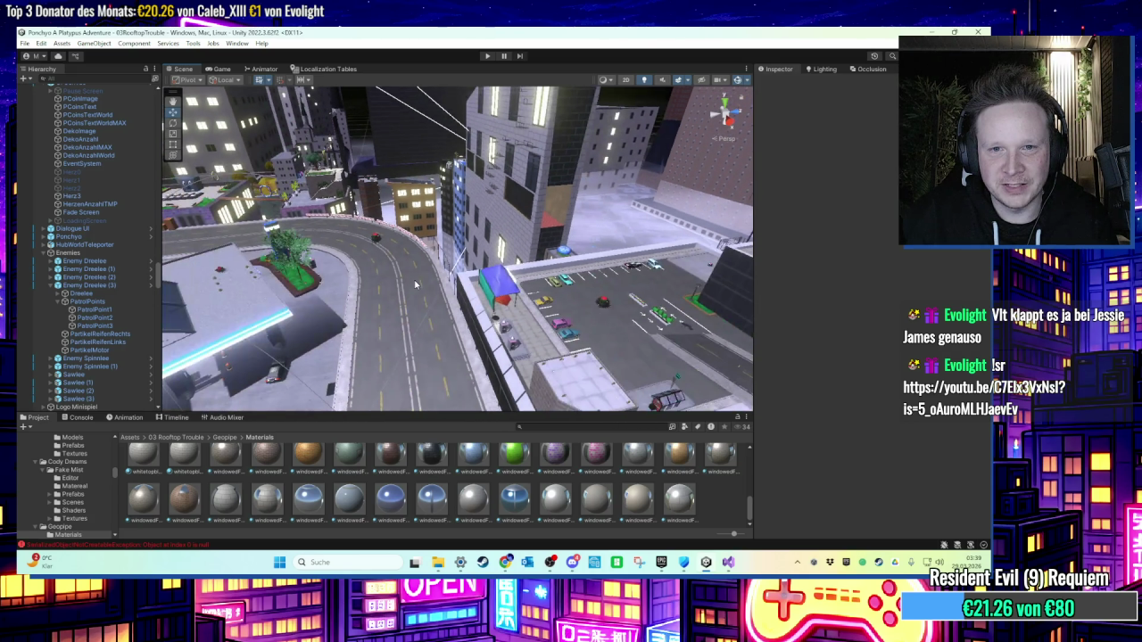
{"action": "left_click_drag", "start_coordinate": [495, 284], "coordinate": [452, 280]}
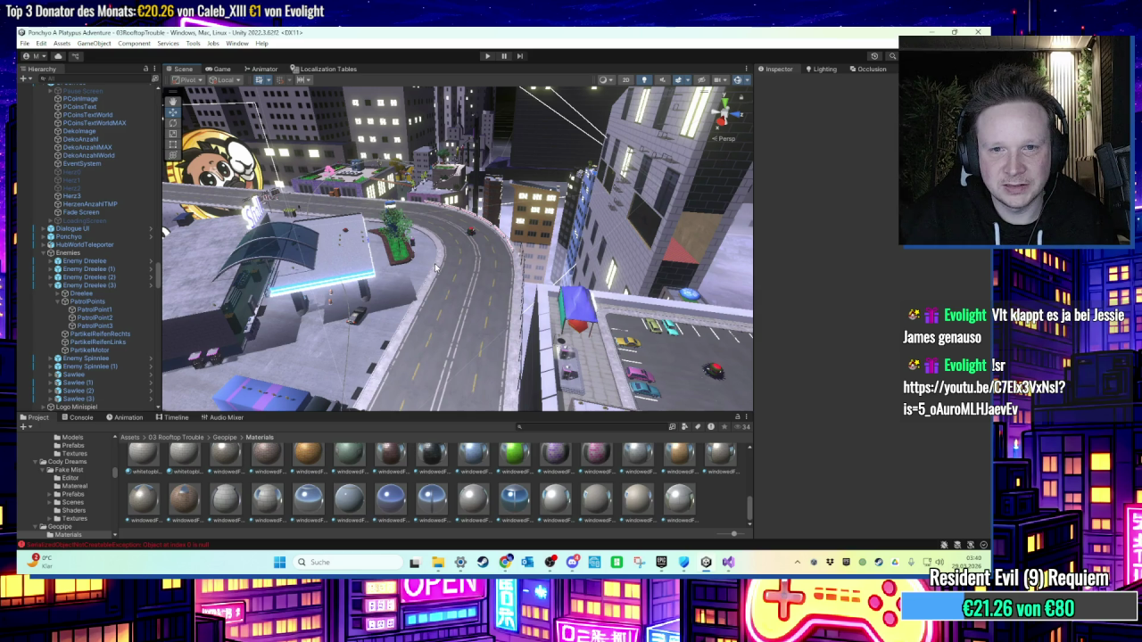
{"action": "mouse_move", "coordinate": [433, 255]}
{"action": "left_mouse_down"}
{"action": "mouse_move", "coordinate": [524, 290]}
{"action": "mouse_move", "coordinate": [513, 276]}
{"action": "mouse_move", "coordinate": [534, 302]}
{"action": "mouse_move", "coordinate": [531, 315]}
{"action": "mouse_move", "coordinate": [474, 328]}
{"action": "mouse_move", "coordinate": [505, 318]}
{"action": "mouse_move", "coordinate": [431, 307]}
{"action": "left_mouse_up"}
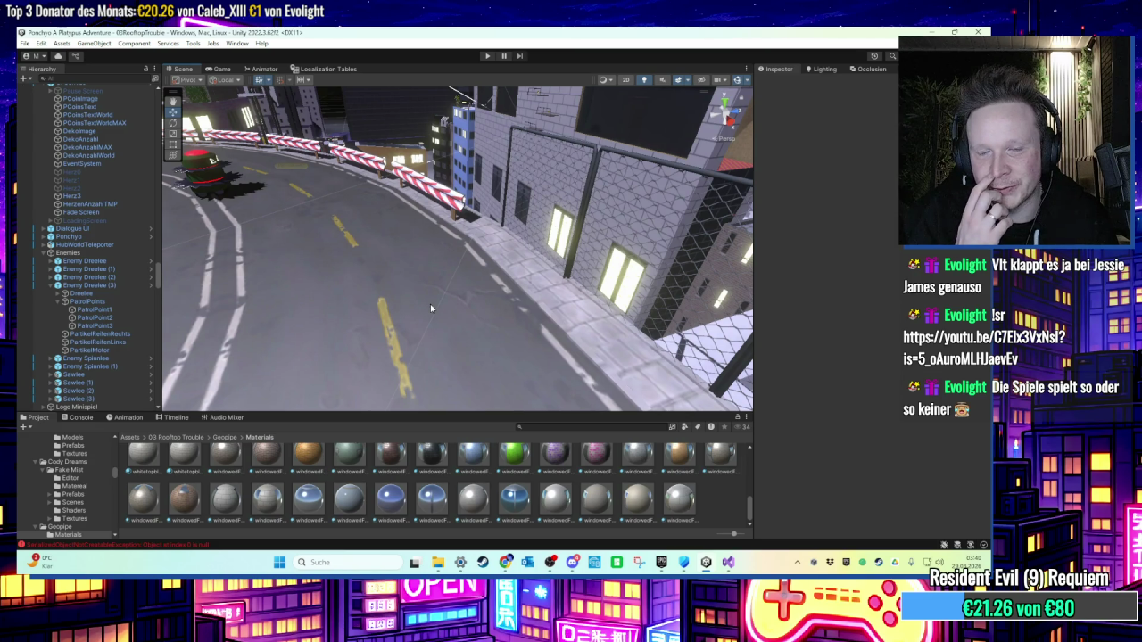
{"action": "mouse_move", "coordinate": [411, 216]}
{"action": "left_mouse_down"}
{"action": "mouse_move", "coordinate": [445, 208]}
{"action": "mouse_move", "coordinate": [412, 211]}
{"action": "mouse_move", "coordinate": [431, 254]}
{"action": "mouse_move", "coordinate": [506, 260]}
{"action": "mouse_move", "coordinate": [489, 308]}
{"action": "mouse_move", "coordinate": [465, 266]}
{"action": "mouse_move", "coordinate": [374, 224]}
{"action": "left_mouse_up"}
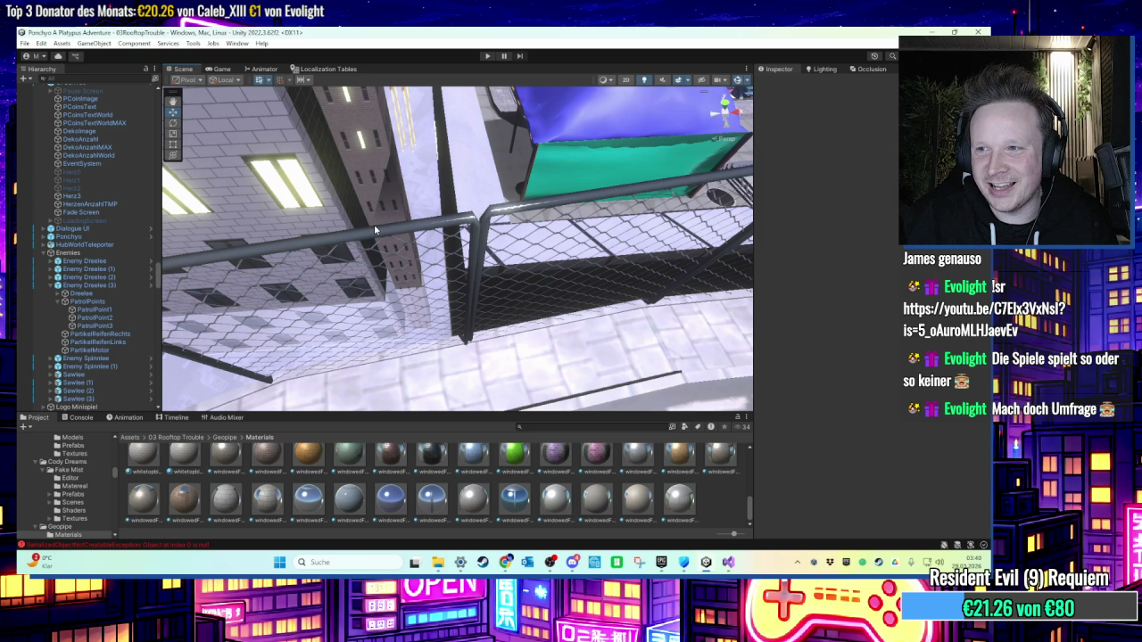
{"action": "mouse_move", "coordinate": [393, 229]}
{"action": "left_mouse_down"}
{"action": "mouse_move", "coordinate": [497, 251]}
{"action": "mouse_move", "coordinate": [450, 259]}
{"action": "left_mouse_up"}
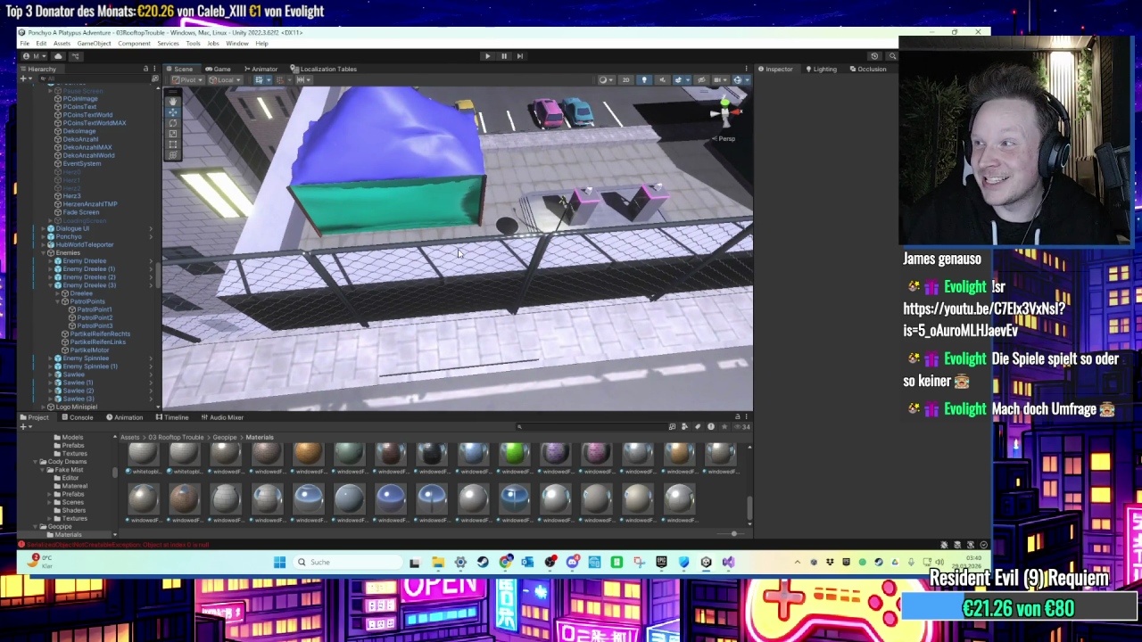
{"action": "mouse_move", "coordinate": [469, 256]}
{"action": "left_mouse_down"}
{"action": "mouse_move", "coordinate": [499, 226]}
{"action": "mouse_move", "coordinate": [438, 235]}
{"action": "mouse_move", "coordinate": [454, 242]}
{"action": "mouse_move", "coordinate": [365, 243]}
{"action": "mouse_move", "coordinate": [406, 242]}
{"action": "mouse_move", "coordinate": [427, 263]}
{"action": "mouse_move", "coordinate": [542, 283]}
{"action": "mouse_move", "coordinate": [457, 241]}
{"action": "mouse_move", "coordinate": [435, 241]}
{"action": "mouse_move", "coordinate": [417, 267]}
{"action": "left_mouse_up"}
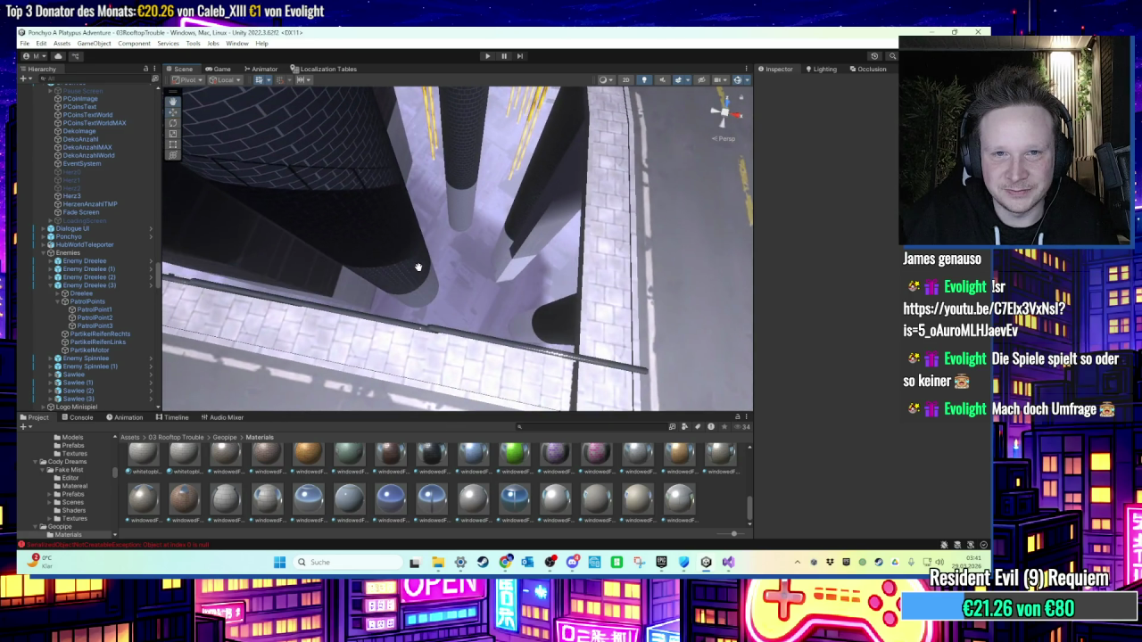
{"action": "left_click", "coordinate": [409, 329]}
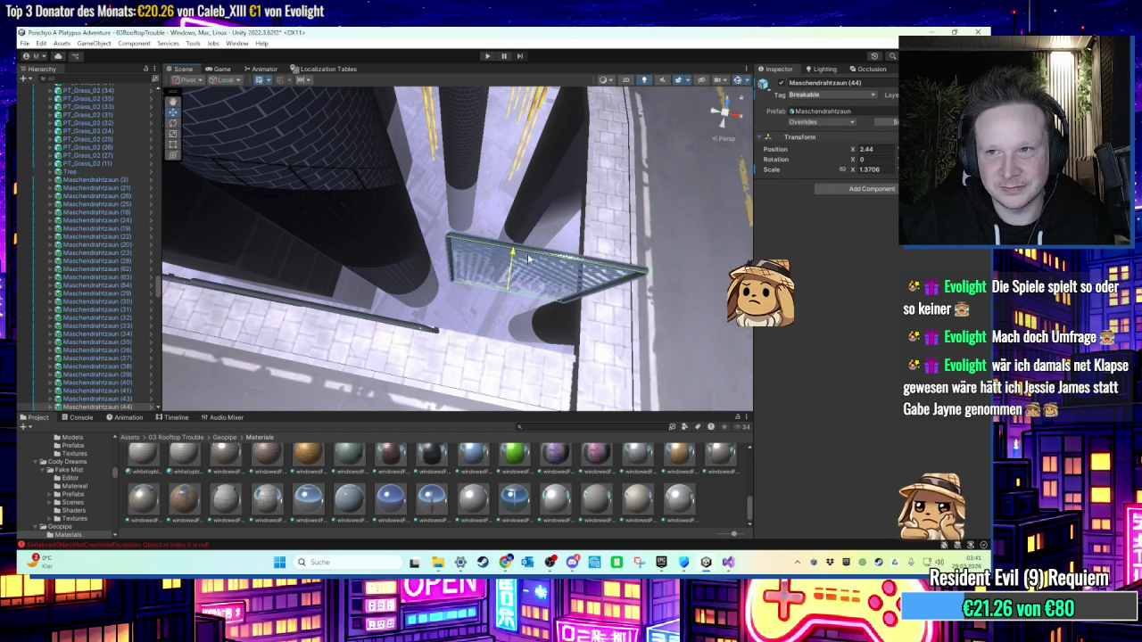
{"action": "mouse_move", "coordinate": [461, 249]}
{"action": "left_mouse_down"}
{"action": "mouse_move", "coordinate": [476, 282]}
{"action": "mouse_move", "coordinate": [495, 257]}
{"action": "mouse_move", "coordinate": [406, 122]}
{"action": "mouse_move", "coordinate": [389, 184]}
{"action": "left_mouse_up"}
{"action": "left_click", "coordinate": [406, 123]}
{"action": "mouse_move", "coordinate": [402, 260]}
{"action": "left_mouse_down"}
{"action": "mouse_move", "coordinate": [476, 211]}
{"action": "mouse_move", "coordinate": [618, 156]}
{"action": "mouse_move", "coordinate": [498, 149]}
{"action": "mouse_move", "coordinate": [557, 248]}
{"action": "left_mouse_up"}
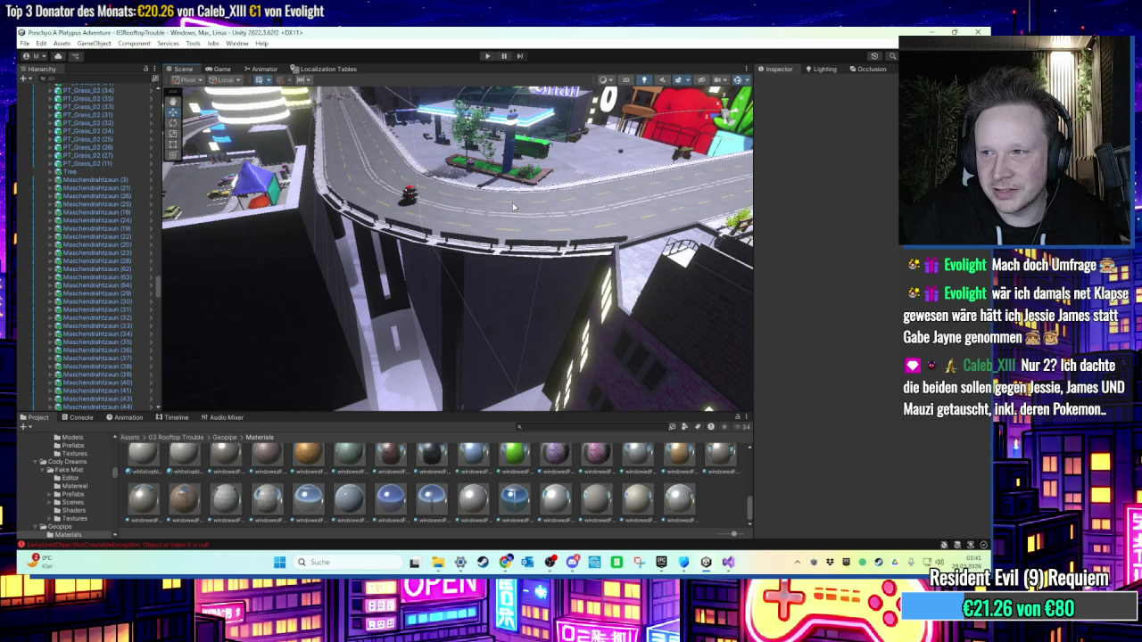
{"action": "mouse_move", "coordinate": [513, 207]}
{"action": "left_mouse_down"}
{"action": "mouse_move", "coordinate": [492, 279]}
{"action": "mouse_move", "coordinate": [481, 250]}
{"action": "mouse_move", "coordinate": [582, 234]}
{"action": "mouse_move", "coordinate": [498, 163]}
{"action": "mouse_move", "coordinate": [482, 197]}
{"action": "left_mouse_up"}
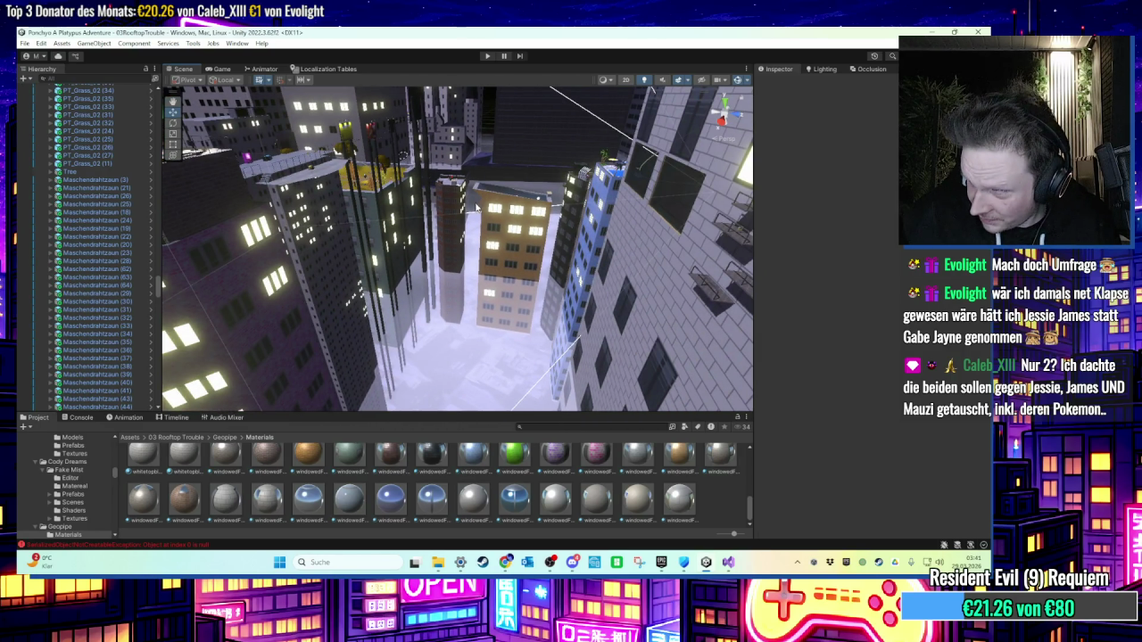
{"action": "left_click_drag", "start_coordinate": [466, 191], "coordinate": [446, 121]}
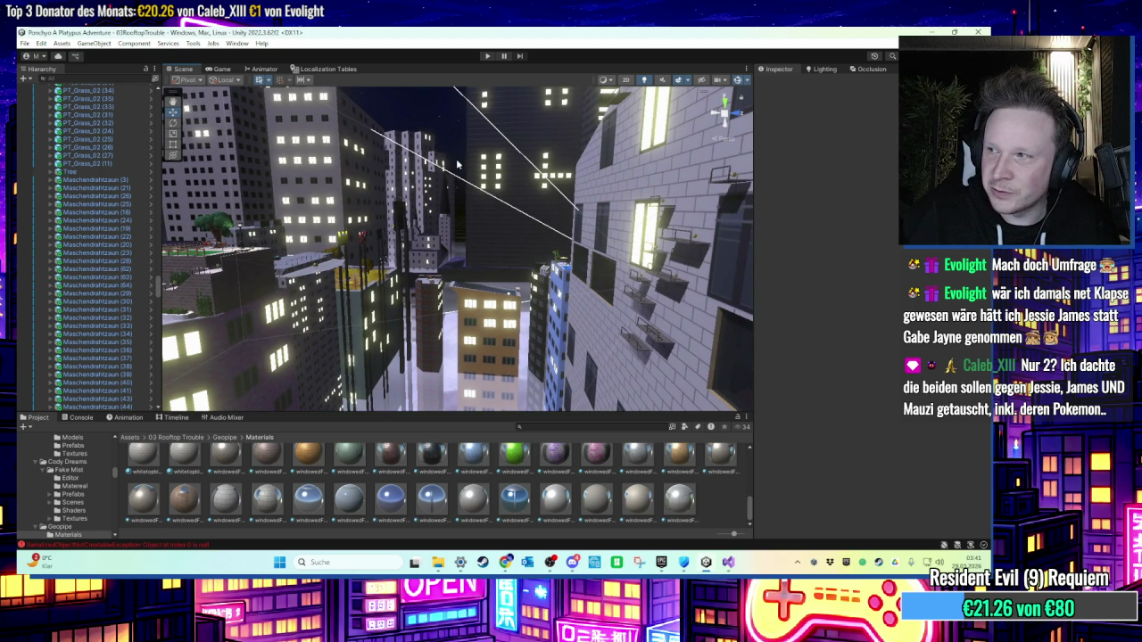
{"action": "left_click_drag", "start_coordinate": [457, 176], "coordinate": [464, 179]}
{"action": "mouse_move", "coordinate": [465, 122]}
{"action": "left_mouse_down"}
{"action": "mouse_move", "coordinate": [540, 320]}
{"action": "mouse_move", "coordinate": [533, 295]}
{"action": "mouse_move", "coordinate": [541, 307]}
{"action": "mouse_move", "coordinate": [435, 263]}
{"action": "mouse_move", "coordinate": [429, 208]}
{"action": "mouse_move", "coordinate": [435, 228]}
{"action": "mouse_move", "coordinate": [538, 268]}
{"action": "mouse_move", "coordinate": [471, 293]}
{"action": "mouse_move", "coordinate": [476, 275]}
{"action": "left_mouse_up"}
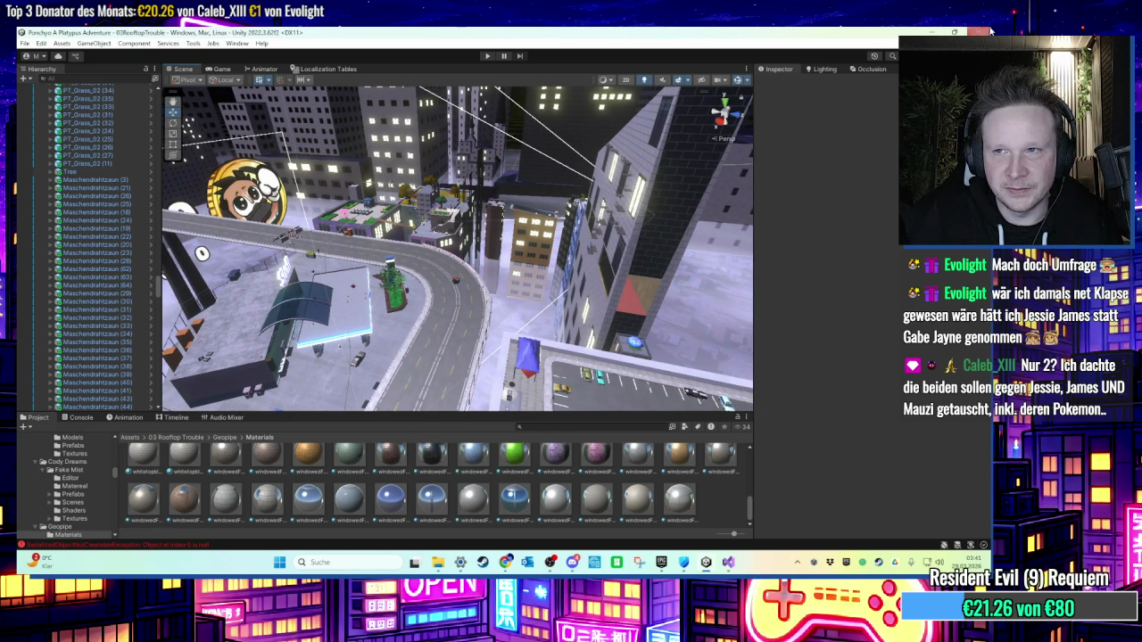
{"action": "left_click", "coordinate": [730, 562]}
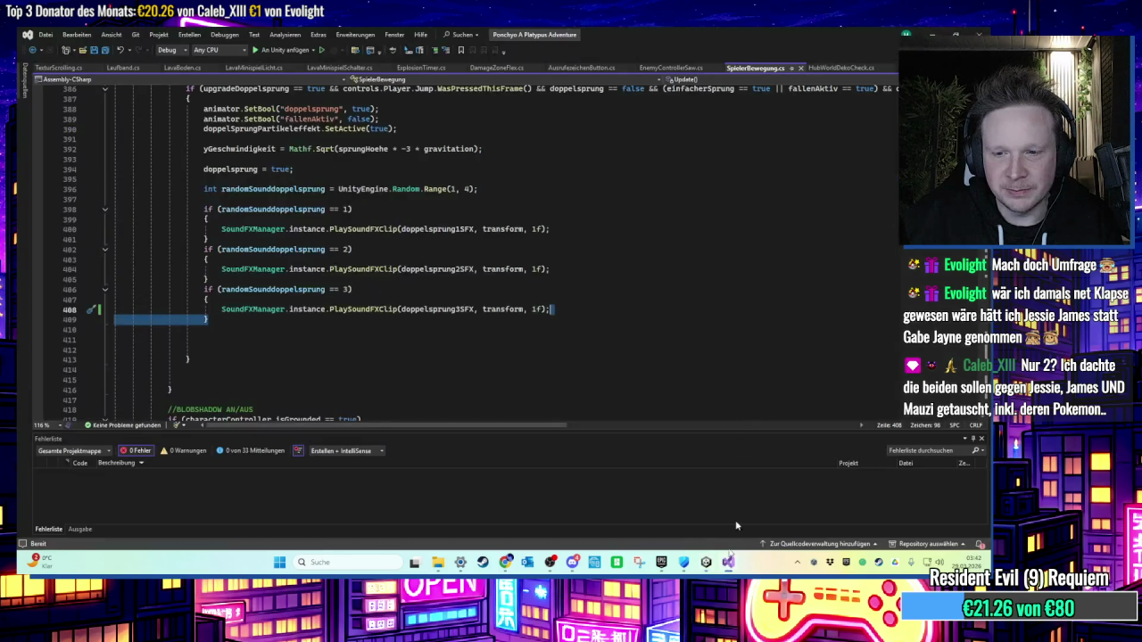
Step: From the desktop, browse Dieser PC to the Unity Projects folder on Volume (D:)
{"action": "key", "text": "super+d"}
{"action": "double_click", "coordinate": [47, 43]}
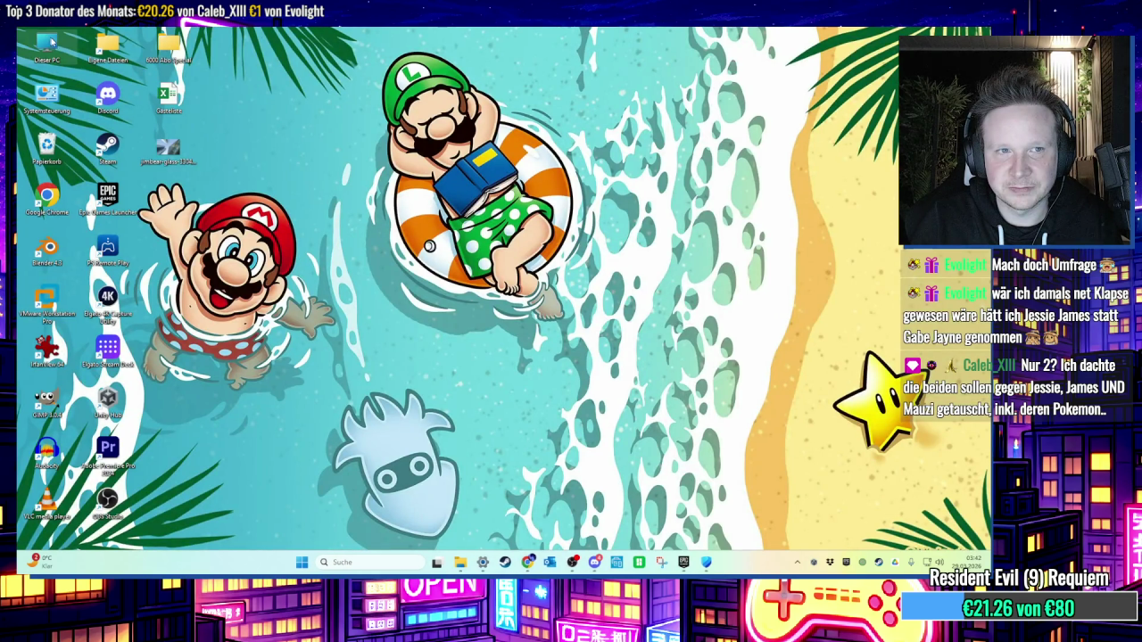
{"action": "left_click", "coordinate": [543, 152]}
{"action": "double_click", "coordinate": [543, 152]}
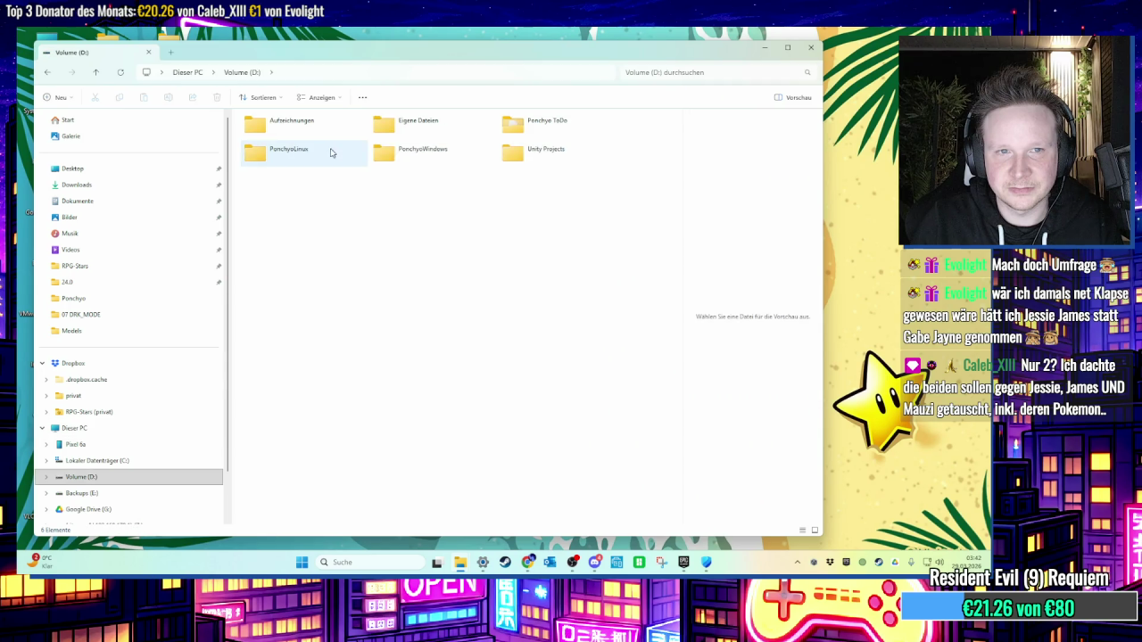
{"action": "double_click", "coordinate": [549, 153]}
{"action": "left_click", "coordinate": [324, 147]}
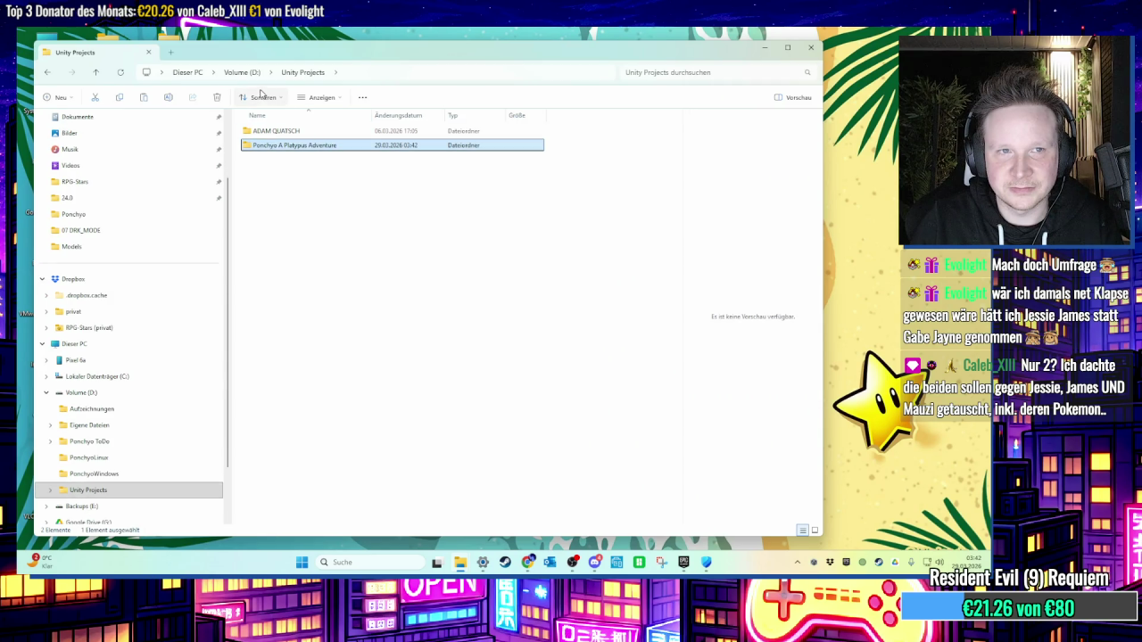
{"action": "left_click", "coordinate": [323, 168]}
Step: Check the Backups (E:) drive, then return to Volume (D:)
{"action": "left_click", "coordinate": [249, 78]}
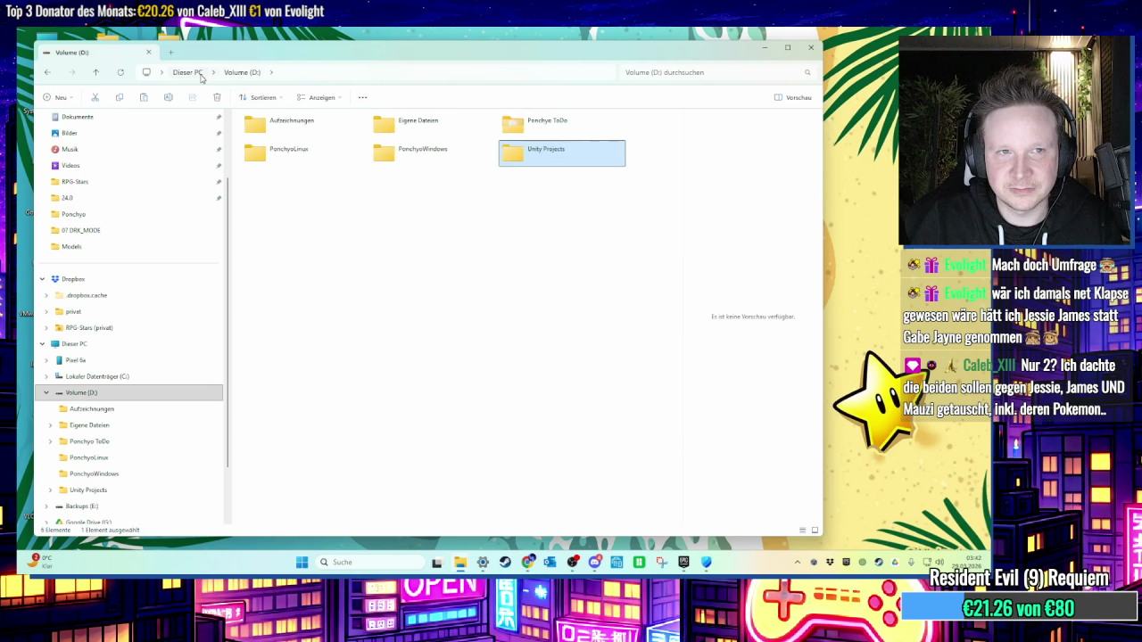
{"action": "left_click", "coordinate": [187, 73]}
{"action": "left_click", "coordinate": [334, 177]}
{"action": "double_click", "coordinate": [334, 178]}
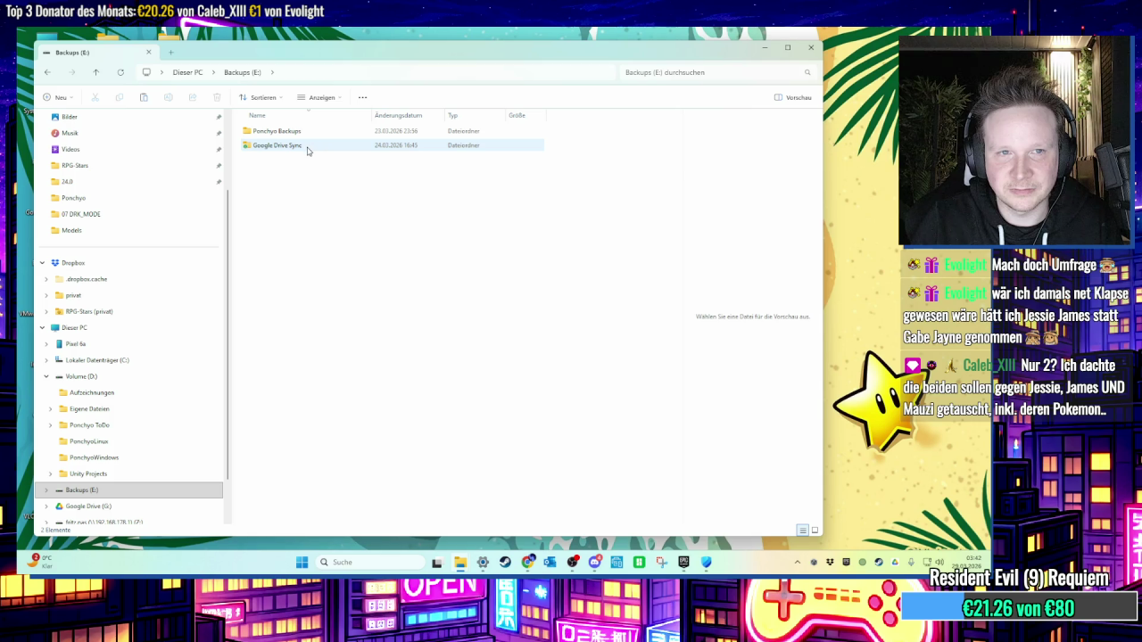
{"action": "left_click", "coordinate": [196, 75]}
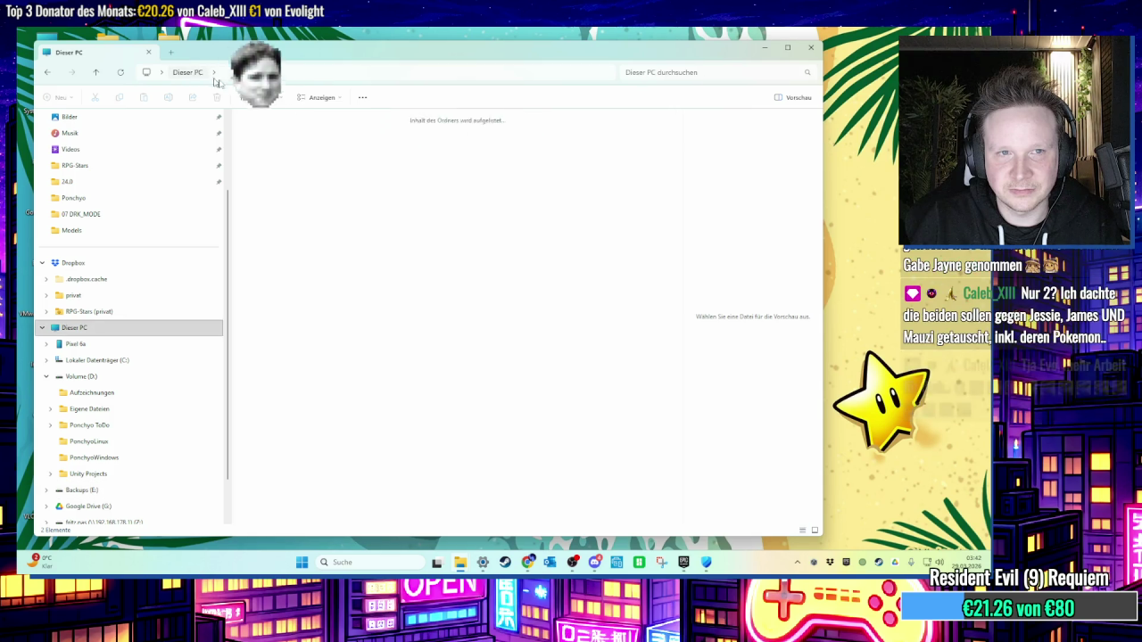
{"action": "double_click", "coordinate": [531, 147]}
Step: Set up a ZIP archive of the Ponchyo A Platypus Adventure folder via Weitere Optionen
{"action": "right_click", "coordinate": [533, 153]}
{"action": "left_click", "coordinate": [553, 178]}
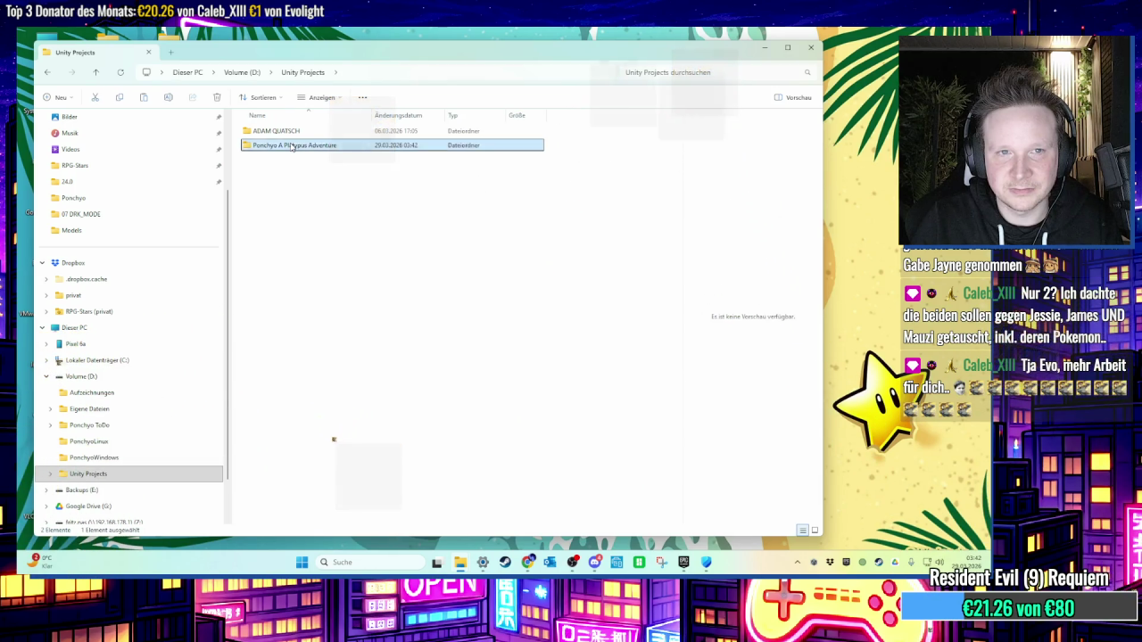
{"action": "right_click", "coordinate": [301, 145]}
{"action": "mouse_move", "coordinate": [428, 271]}
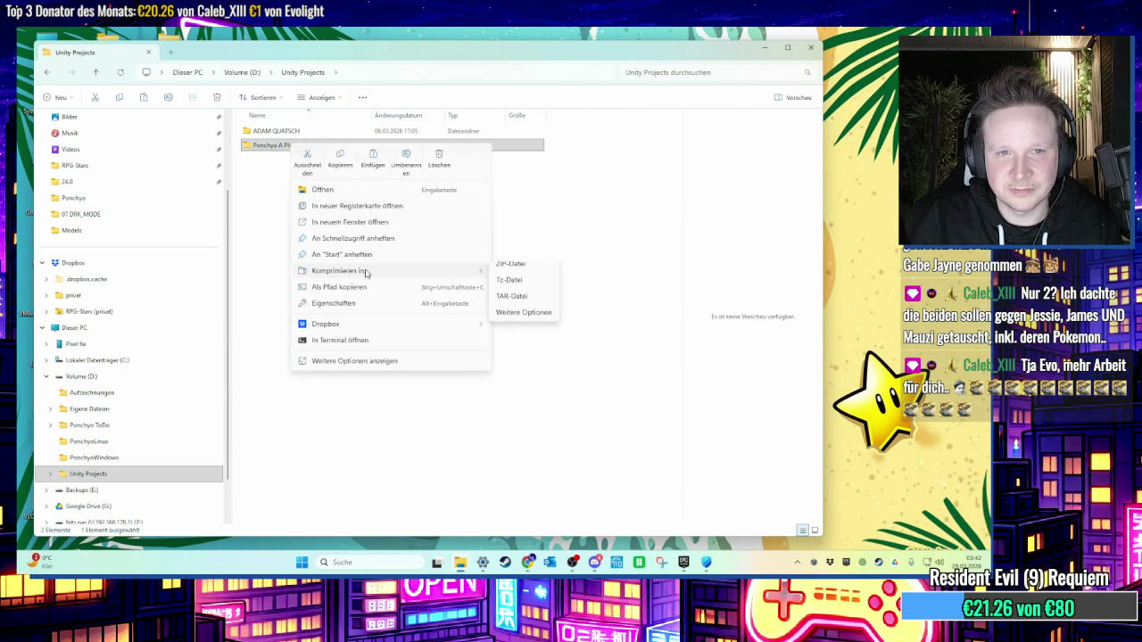
{"action": "left_click", "coordinate": [523, 322]}
{"action": "left_click", "coordinate": [524, 268]}
{"action": "left_click", "coordinate": [515, 319]}
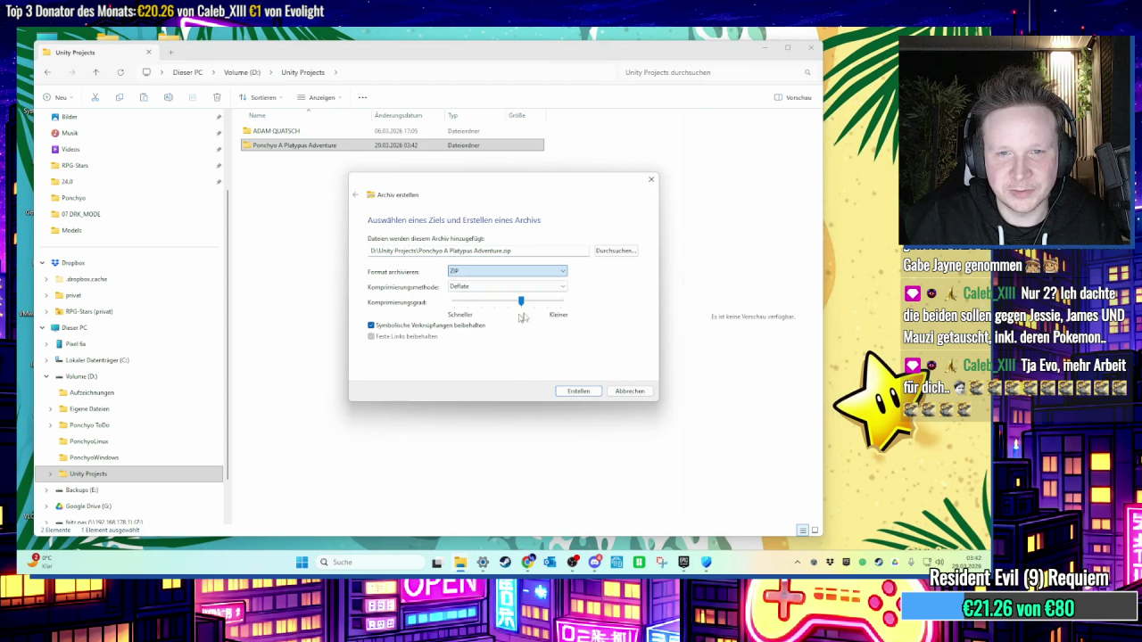
Step: Save the archive as 2026-03-29 in Google Drive Sync and start compressing
{"action": "left_click", "coordinate": [616, 250]}
{"action": "type", "text": "2026-03-"}
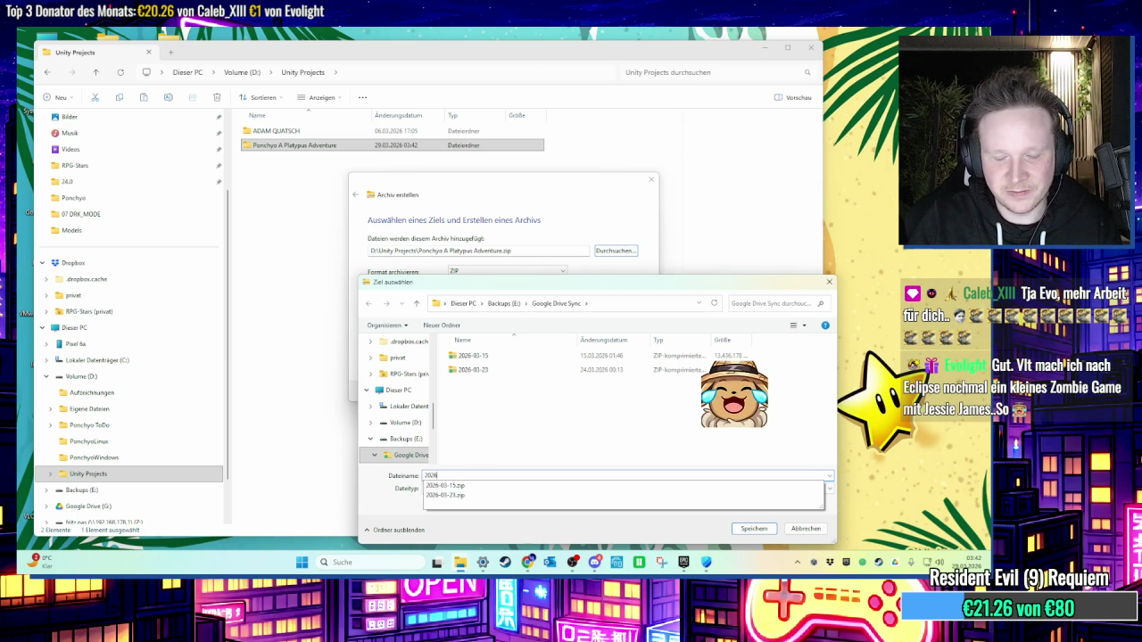
{"action": "type", "text": "29"}
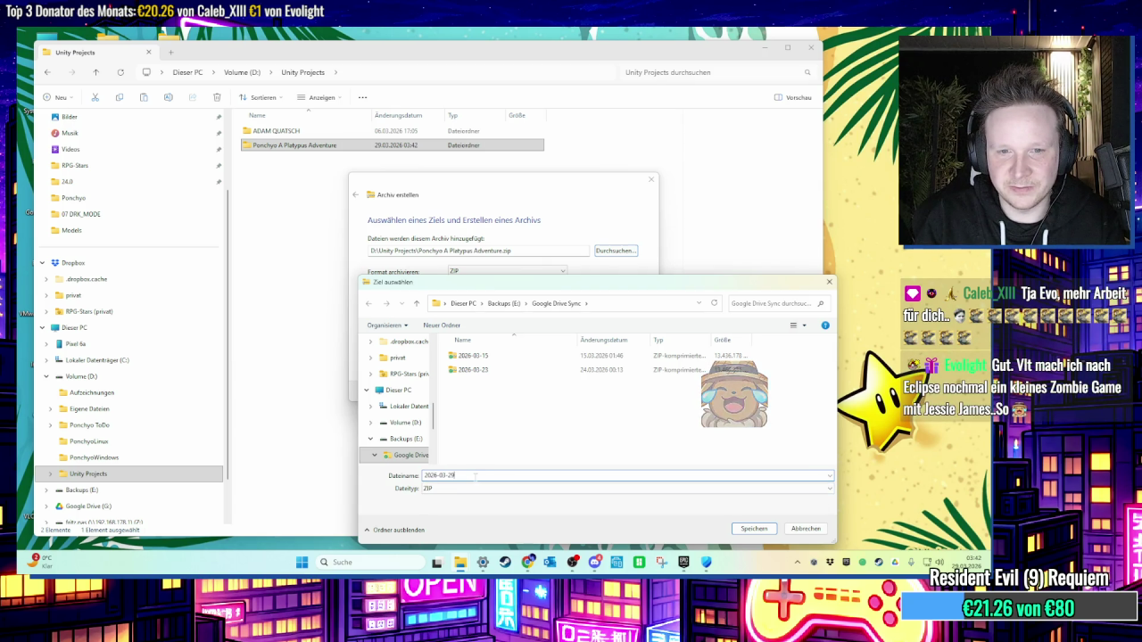
{"action": "key", "text": "Return"}
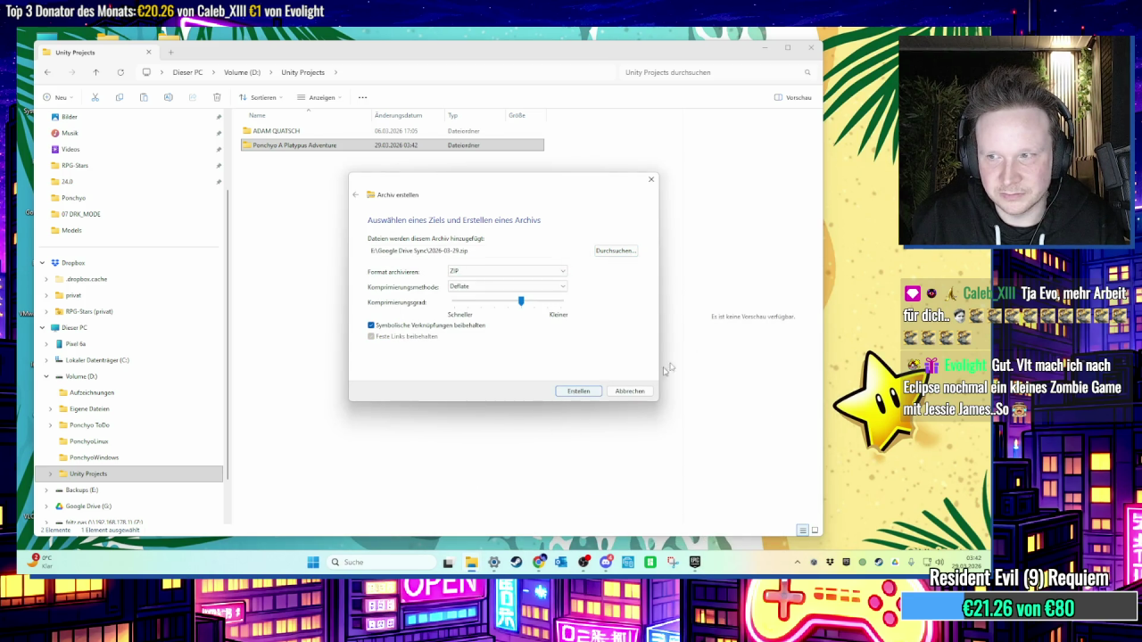
{"action": "key", "text": "Return"}
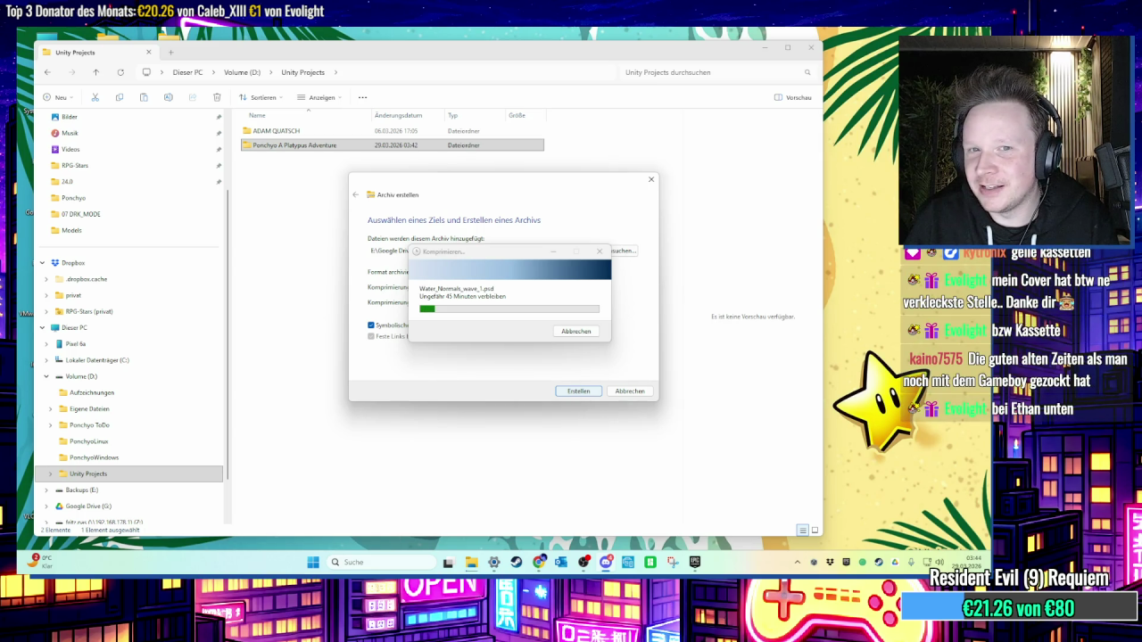
{"action": "left_click_drag", "start_coordinate": [719, 158], "coordinate": [690, 157]}
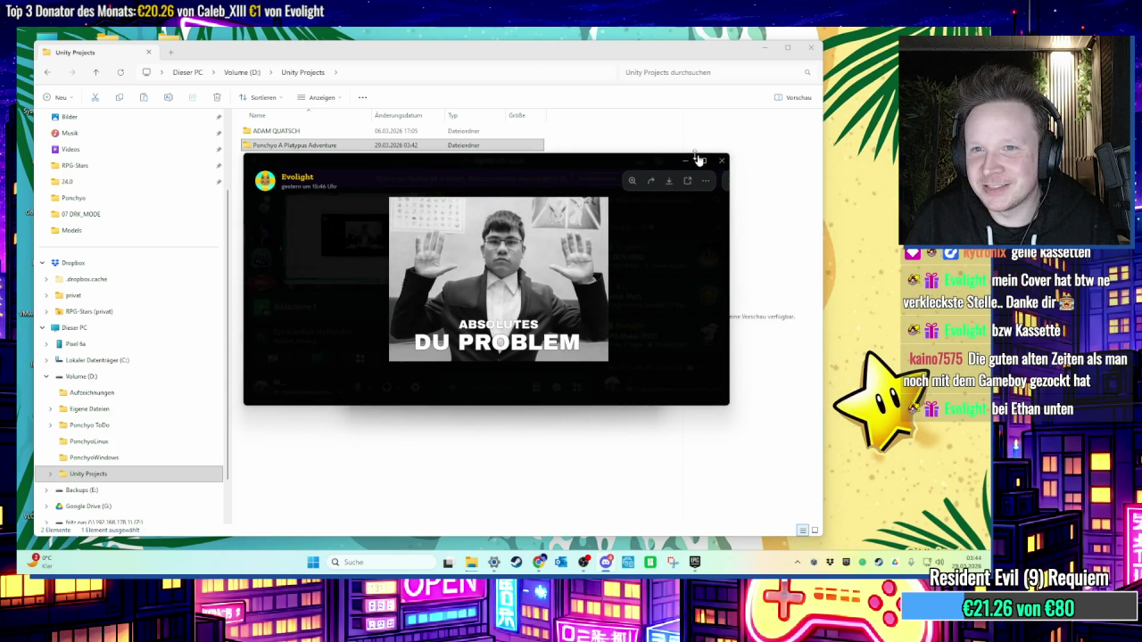
Step: Maximize the Discord image viewer, then leave it to show Explorer's compression progress
{"action": "left_click", "coordinate": [704, 160]}
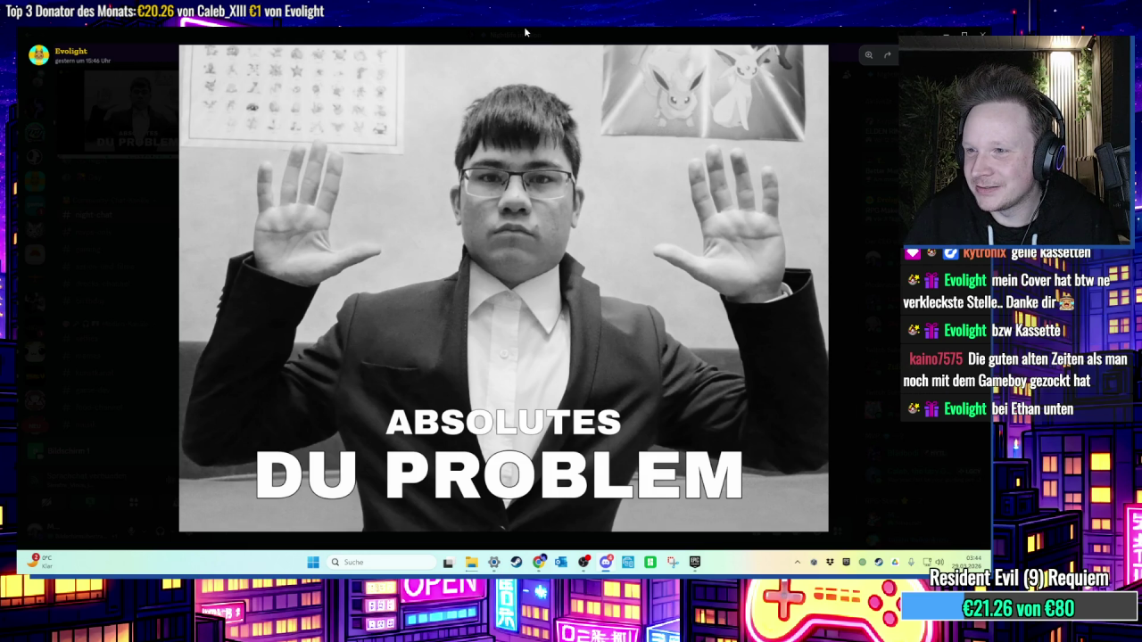
{"action": "key", "text": "alt+Tab"}
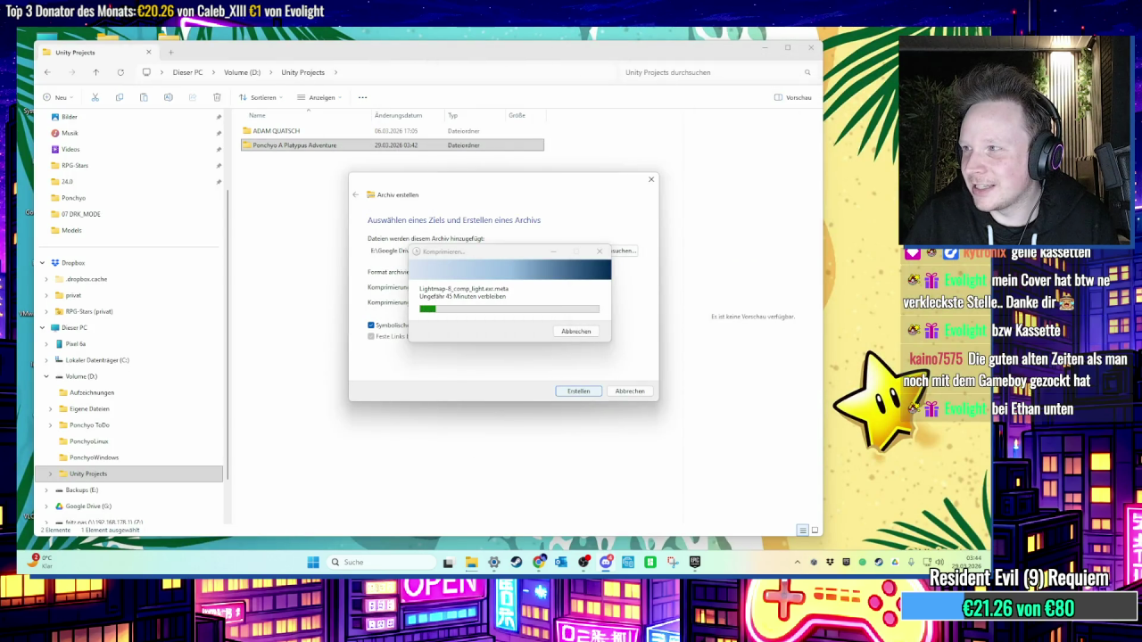